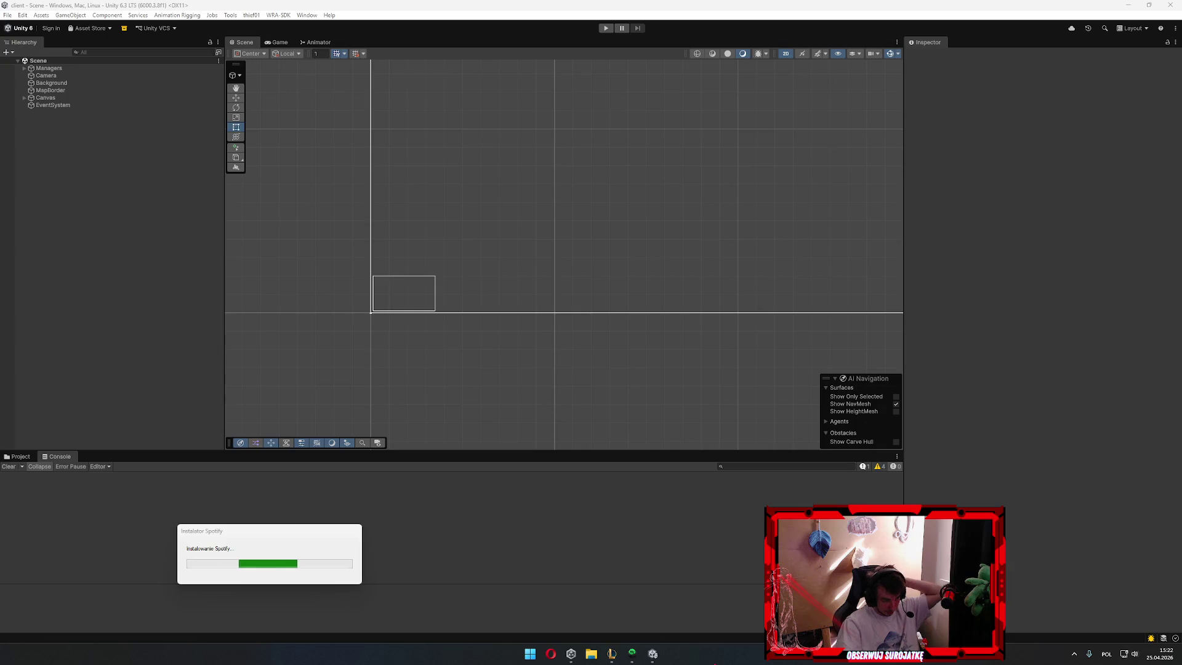
# Launch the C# project from Unity's Assets menu and bring Rider's PlayerView.cs forward
pyautogui.click(632, 654)
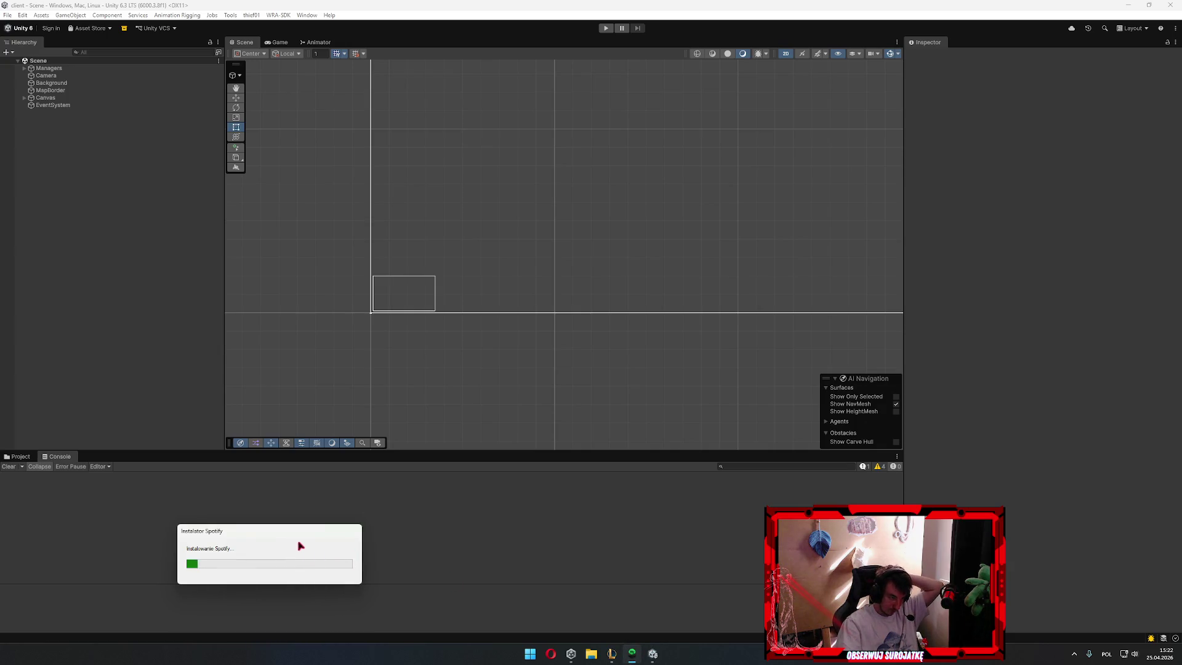
pyautogui.click(22, 15)
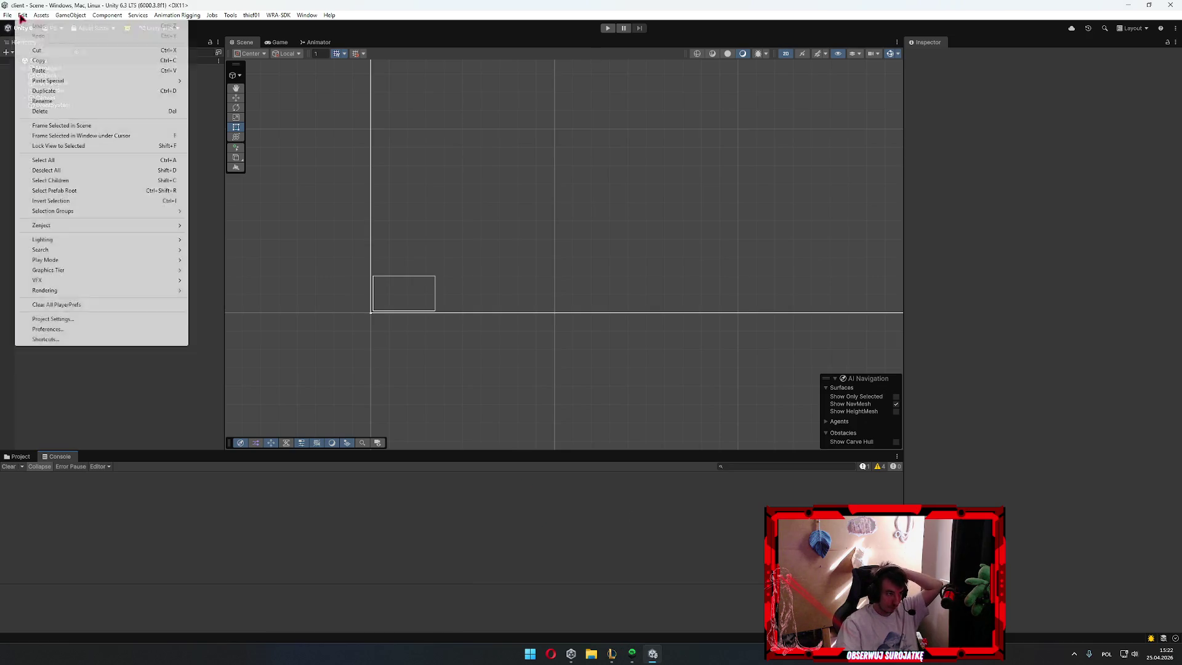
pyautogui.click(81, 258)
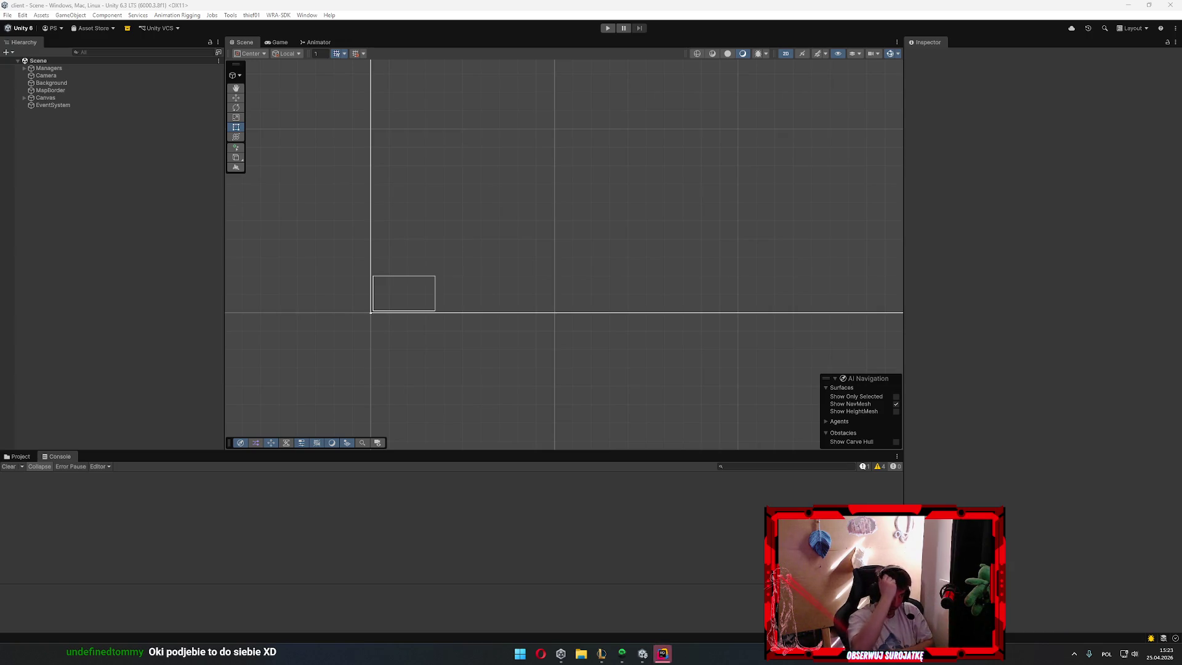
pyautogui.click(662, 654)
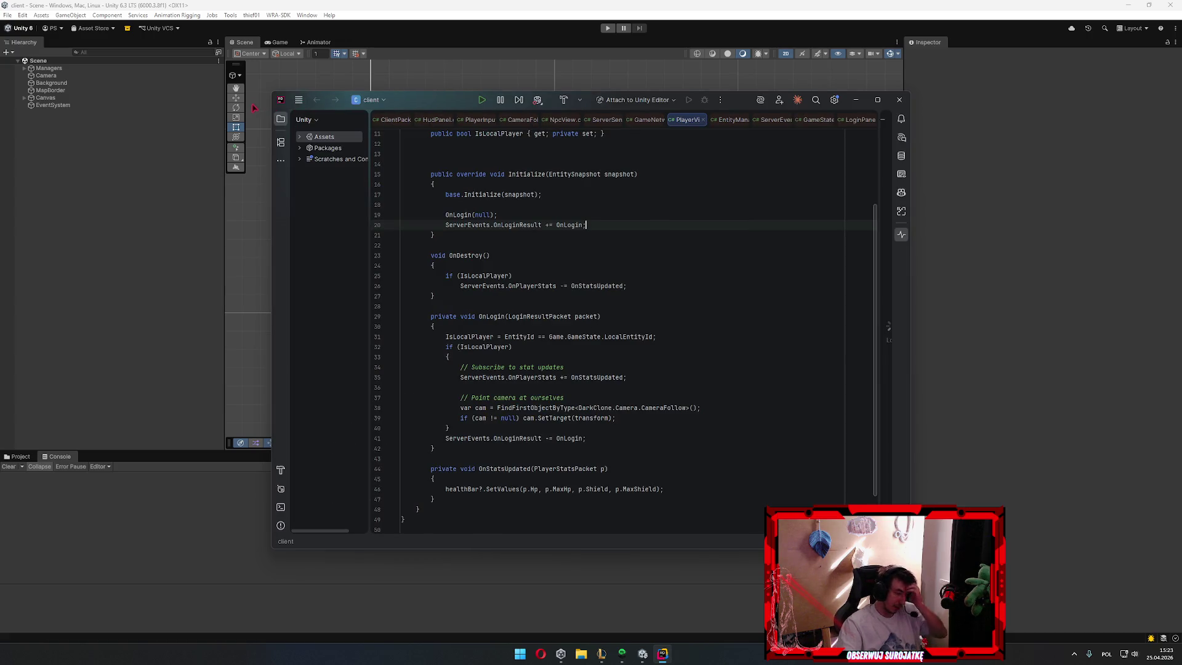
# Open the server solution in a new Rider window, maximize both windows and minimize the server one
pyautogui.click(301, 101)
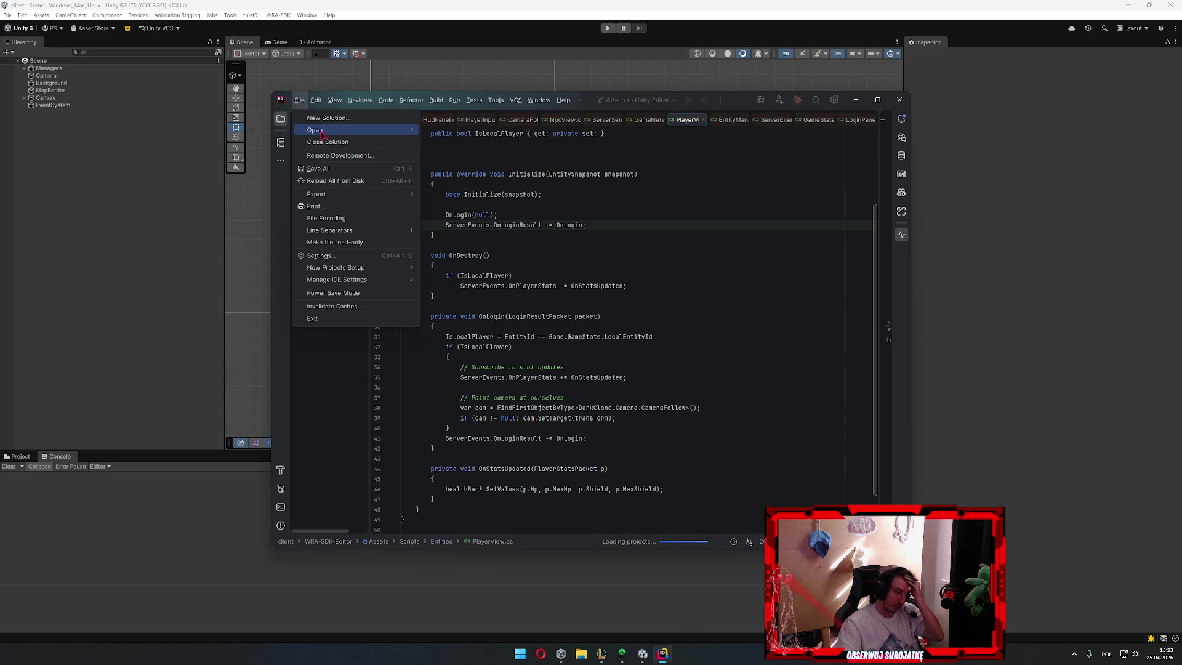
pyautogui.moveTo(314, 130)
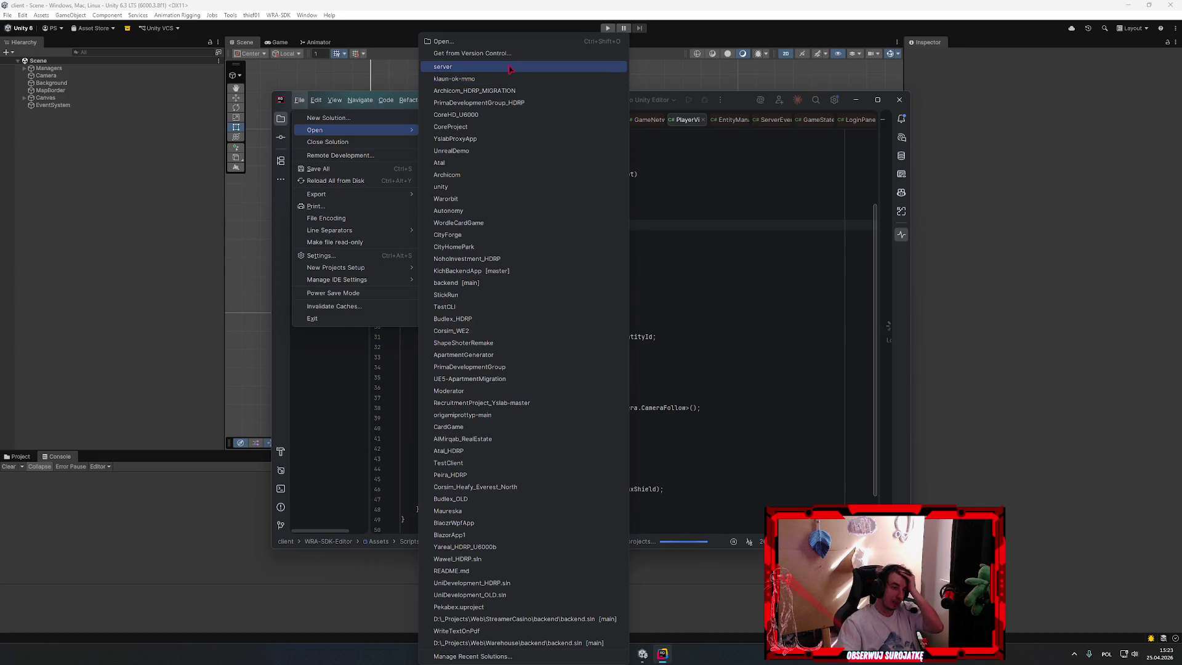
pyautogui.press('Escape')
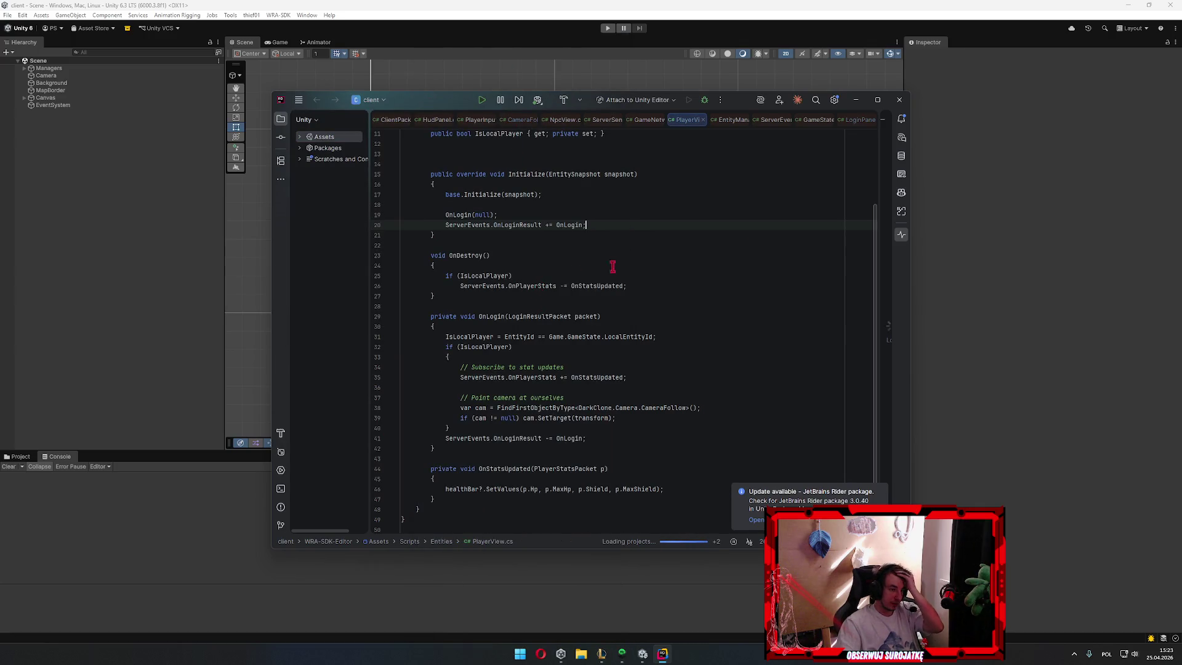
pyautogui.click(597, 343)
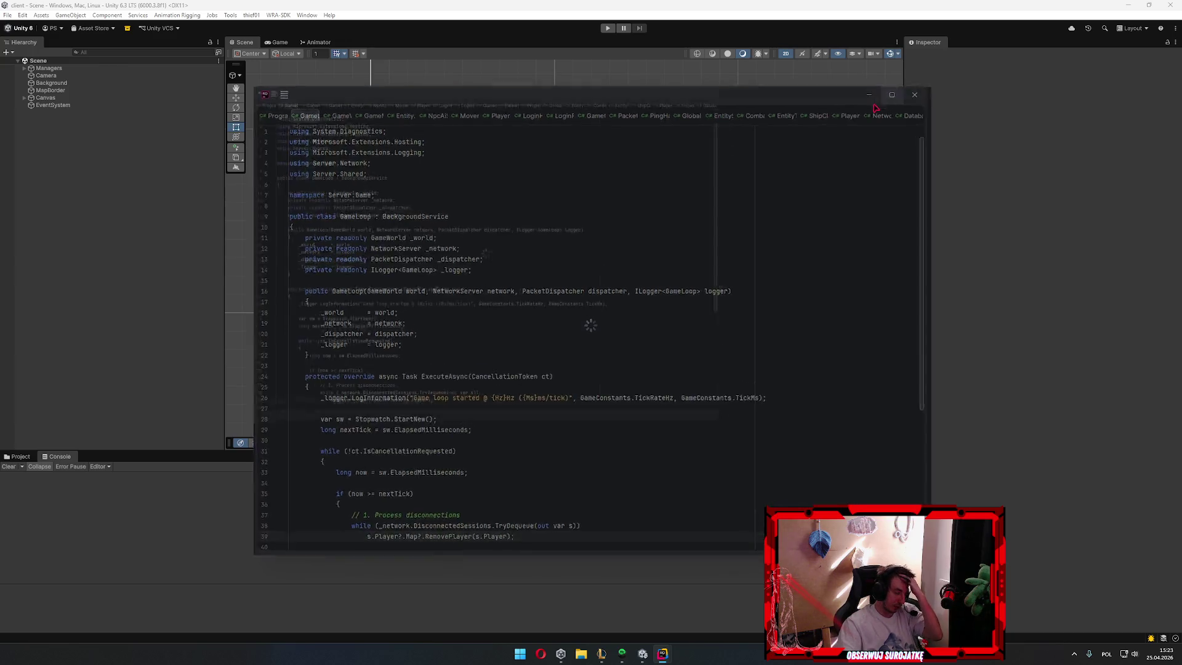
pyautogui.click(877, 101)
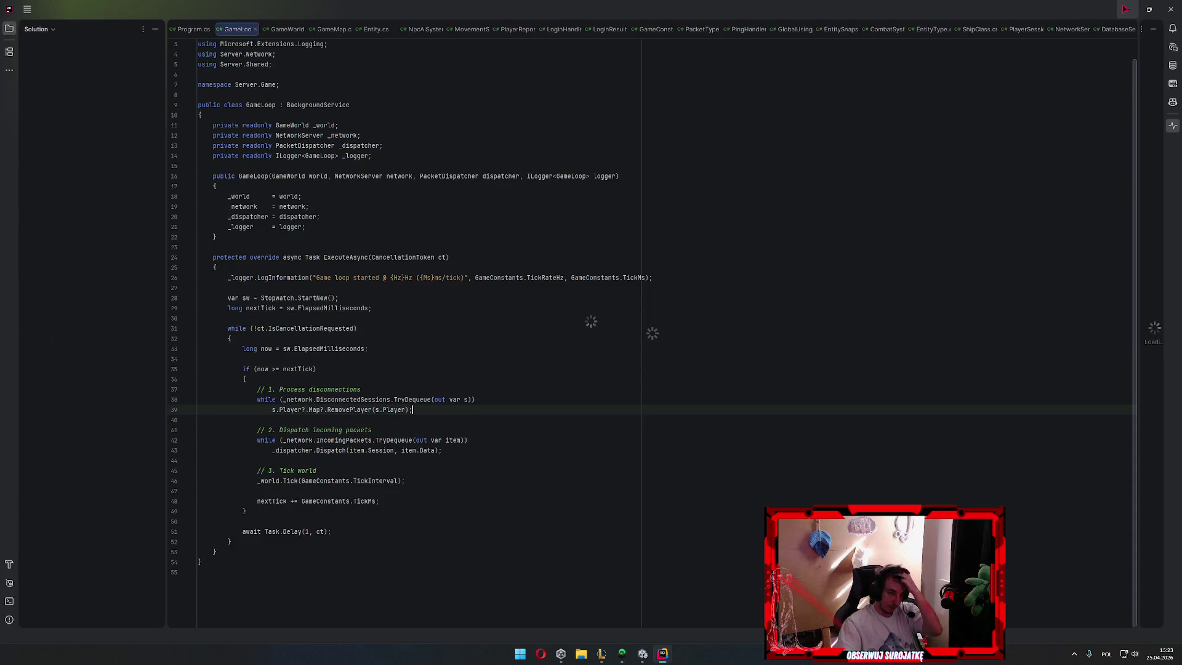
pyautogui.click(1127, 8)
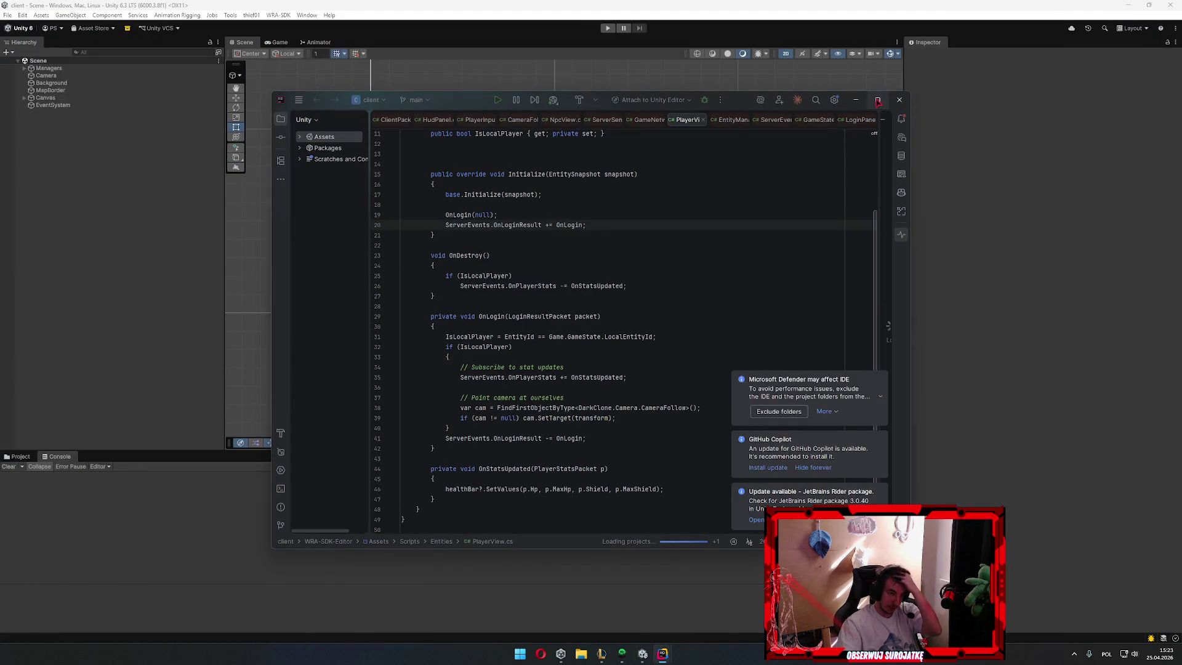
pyautogui.click(877, 101)
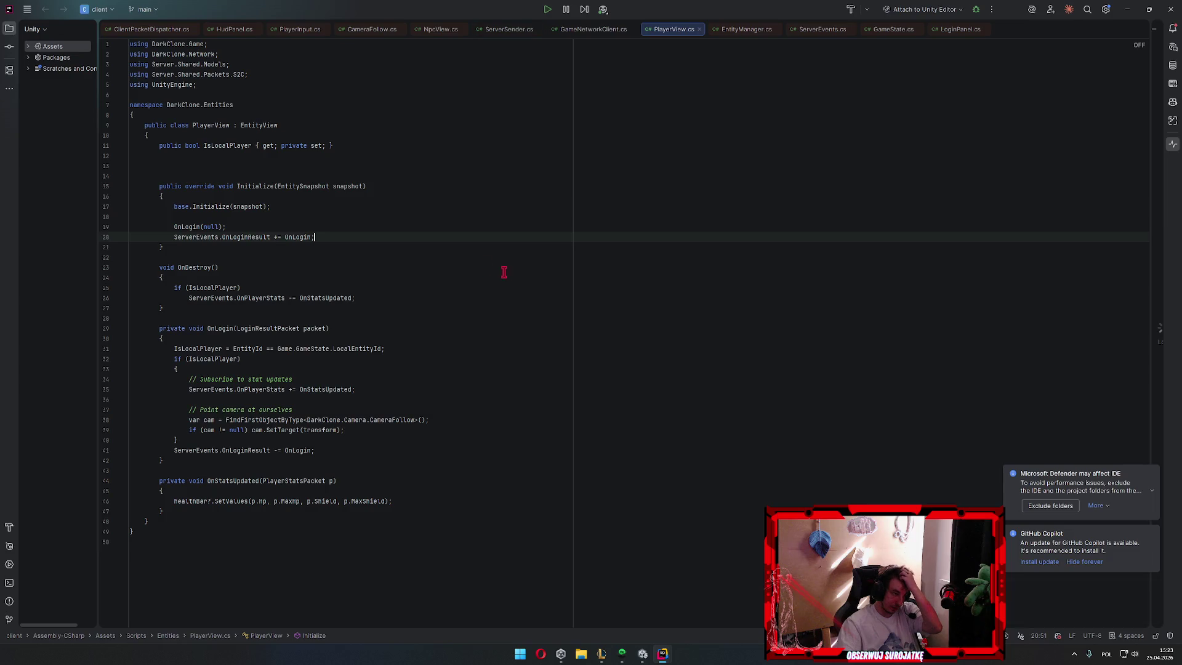
# Review PlayerView.cs around Initialize and OnDestroy, then minimize the client code window
pyautogui.click(383, 205)
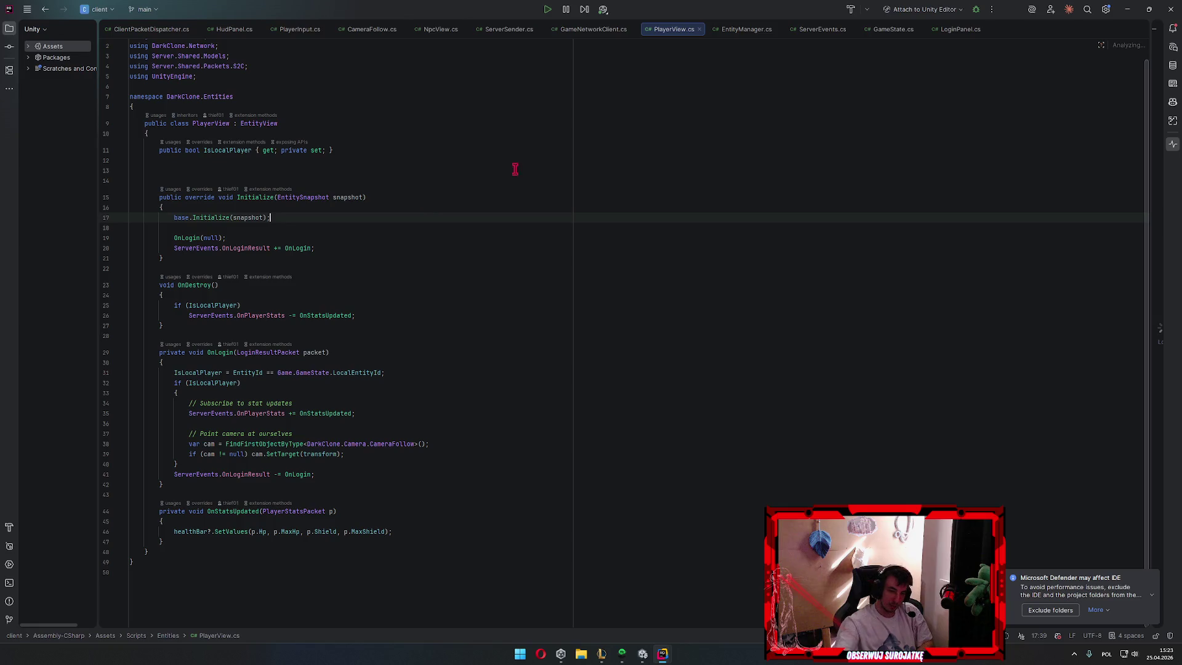
pyautogui.click(411, 335)
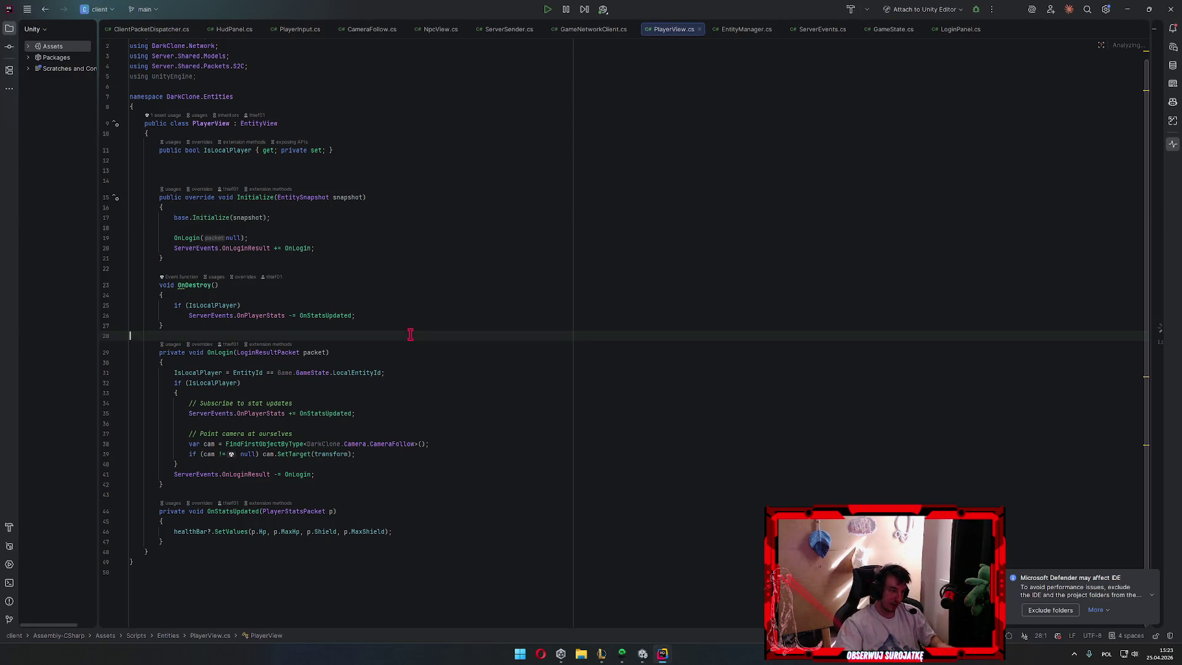
pyautogui.press('Up')
pyautogui.press('Up')
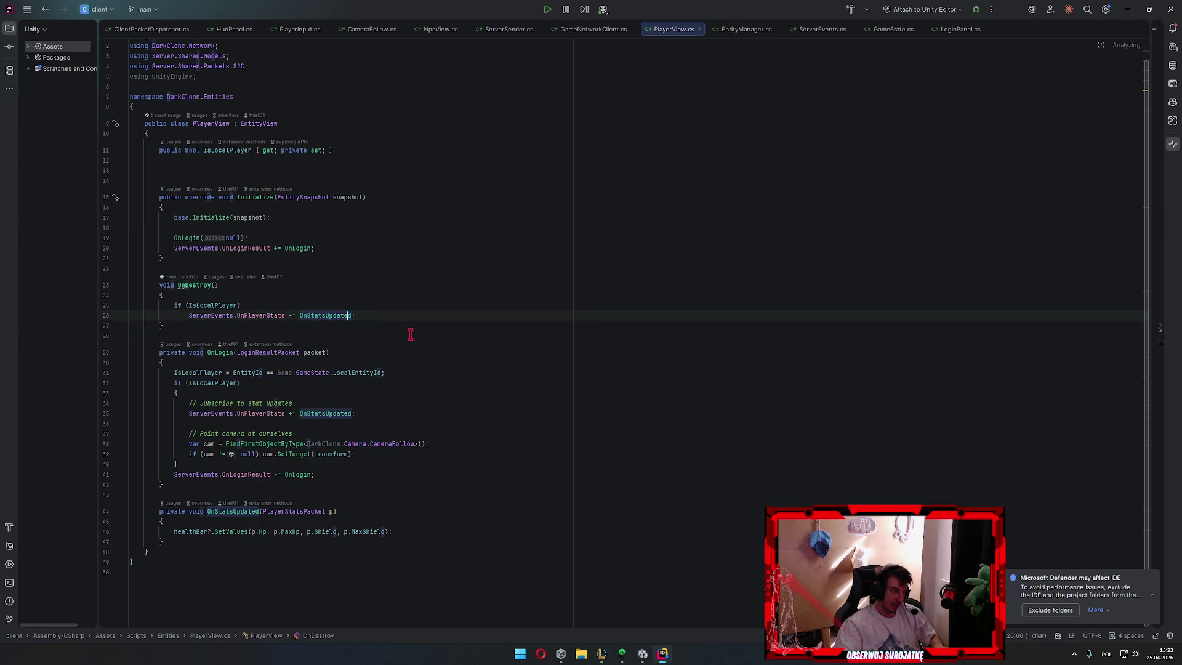
pyautogui.press('Down')
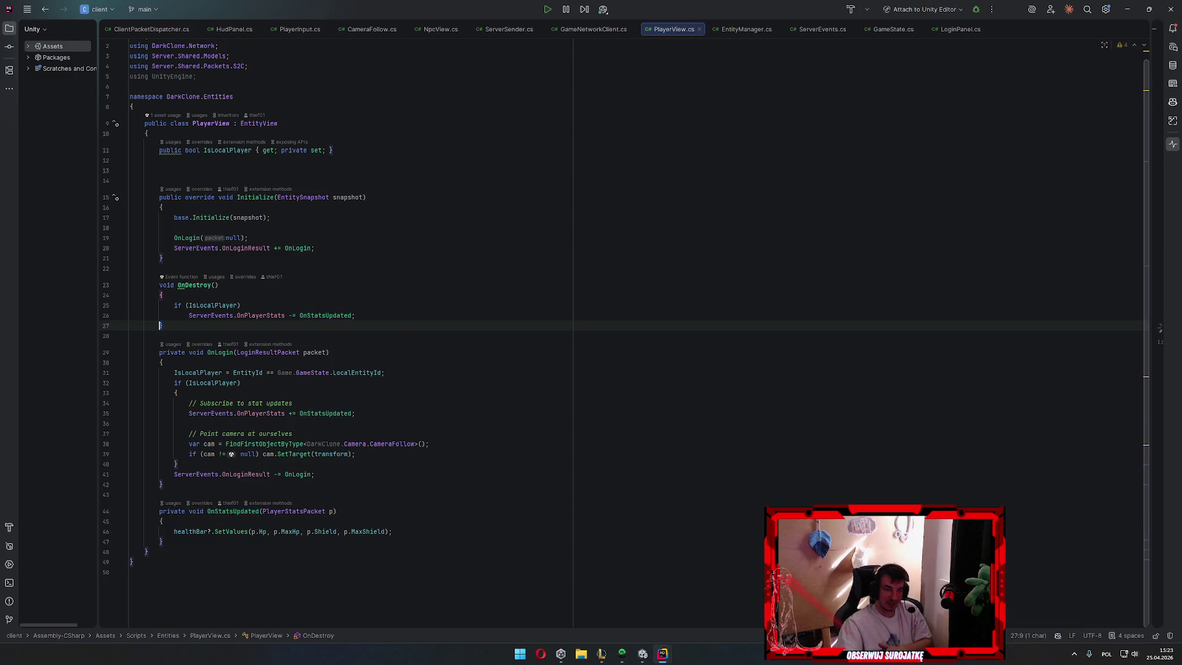
pyautogui.click(1125, 9)
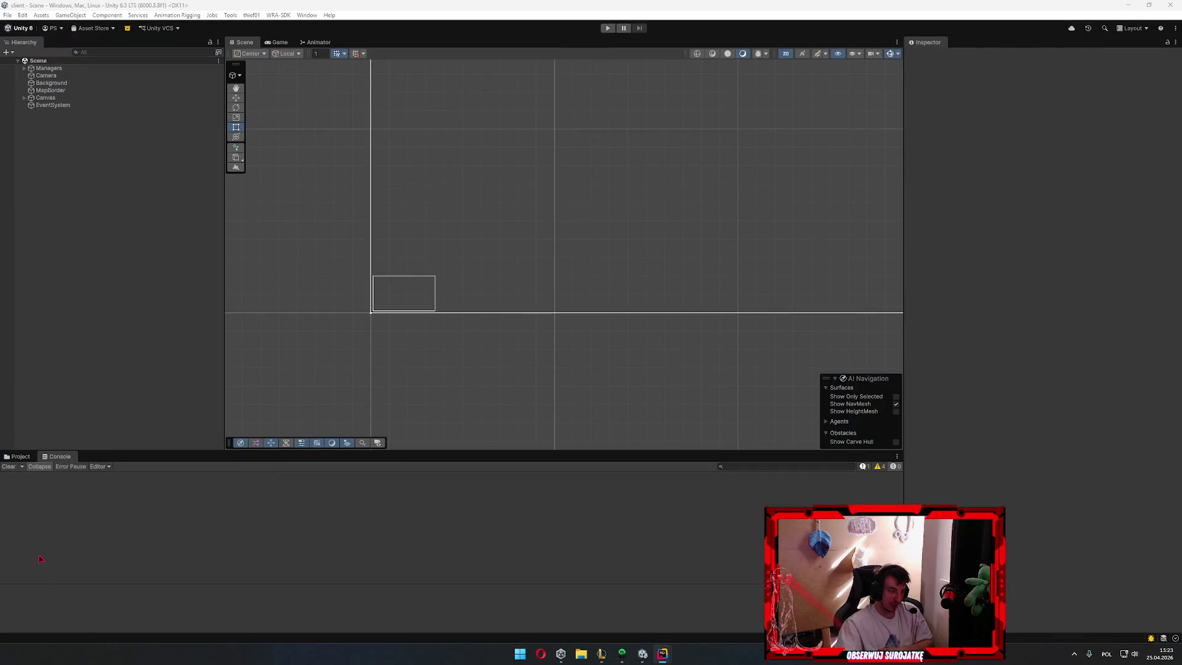
# Browse the project's asset folders, check both Rider windows and minimize them
pyautogui.click(18, 457)
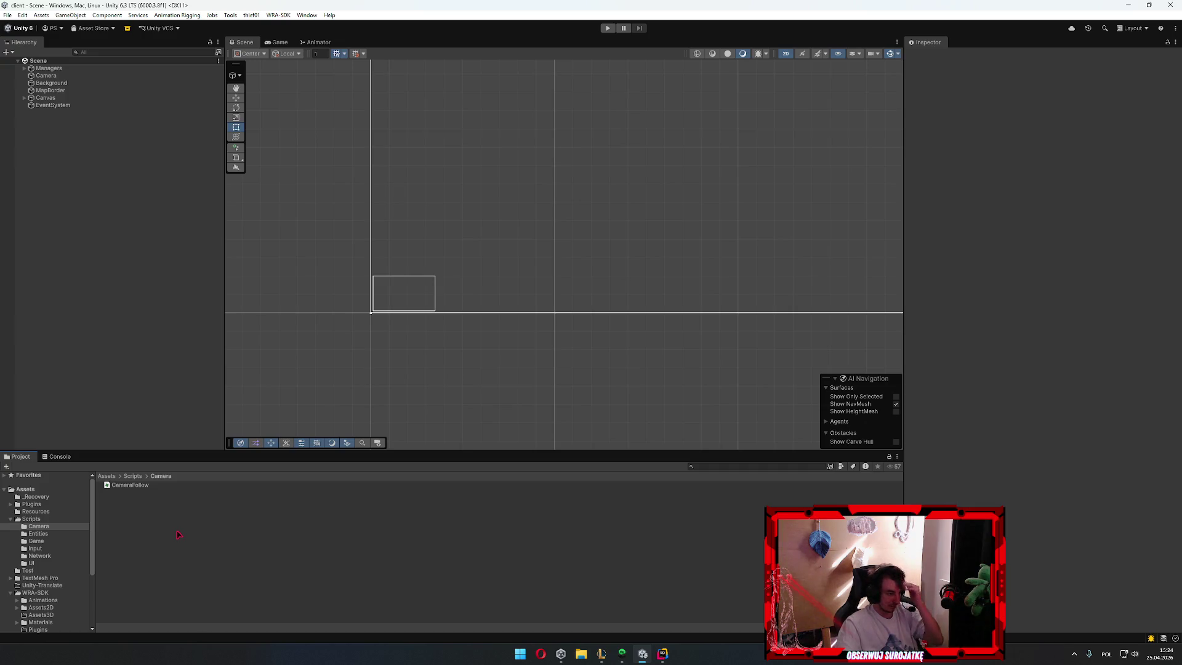
pyautogui.scroll(-3, 69, 544)
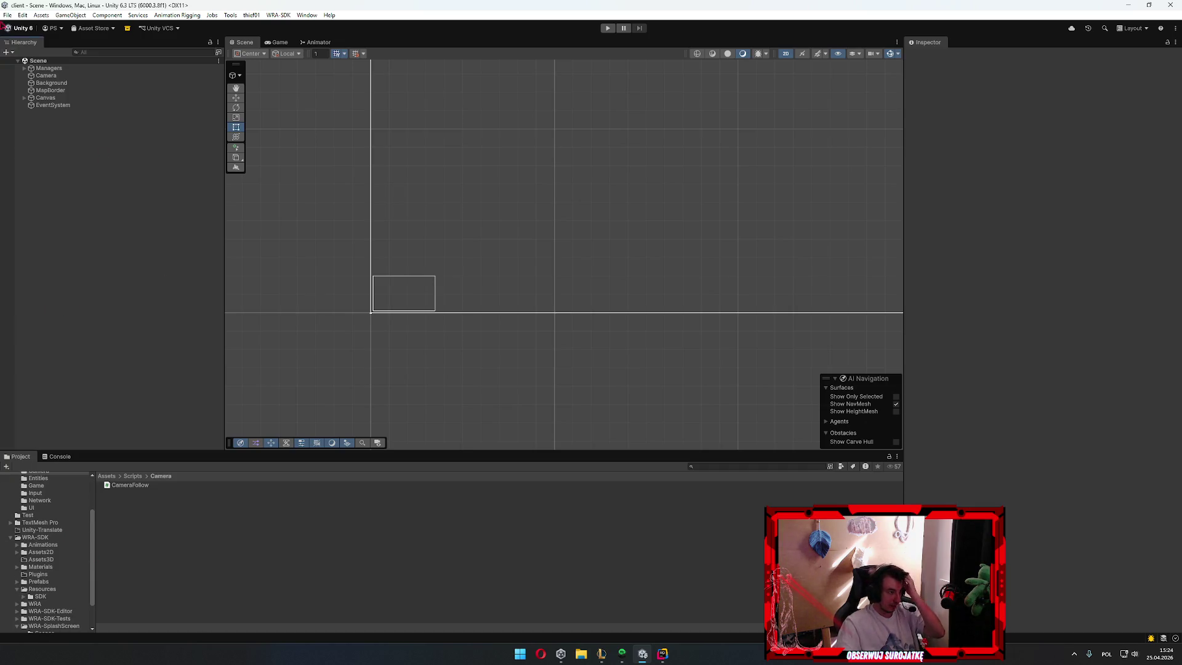
pyautogui.click(22, 15)
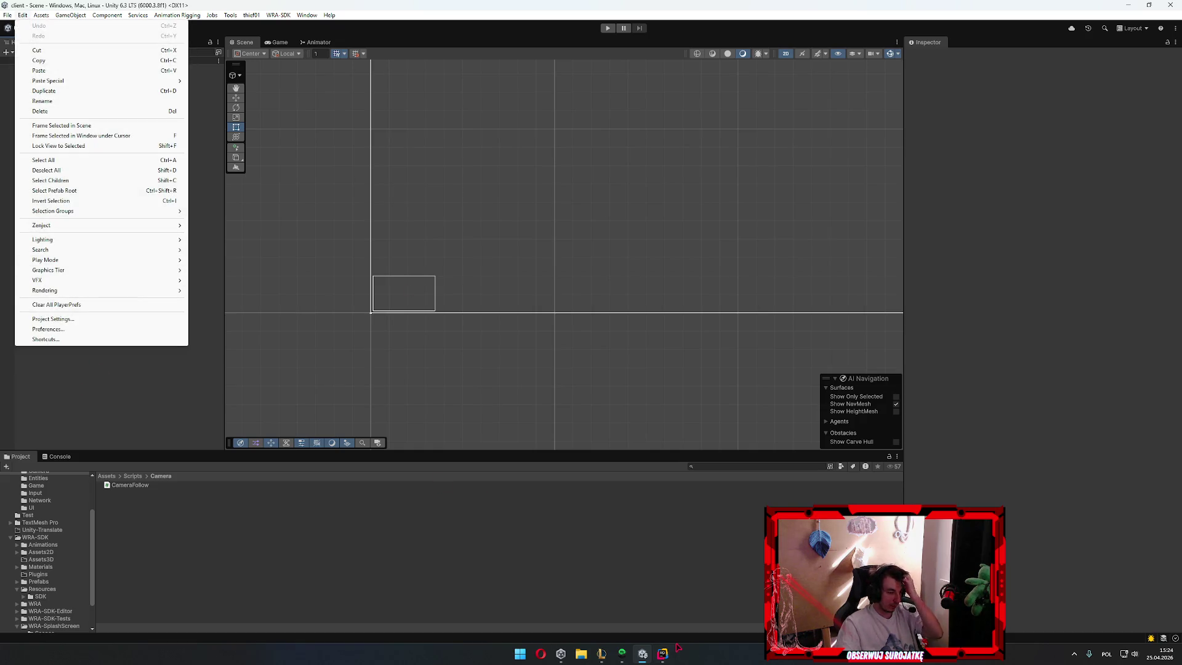
pyautogui.click(663, 654)
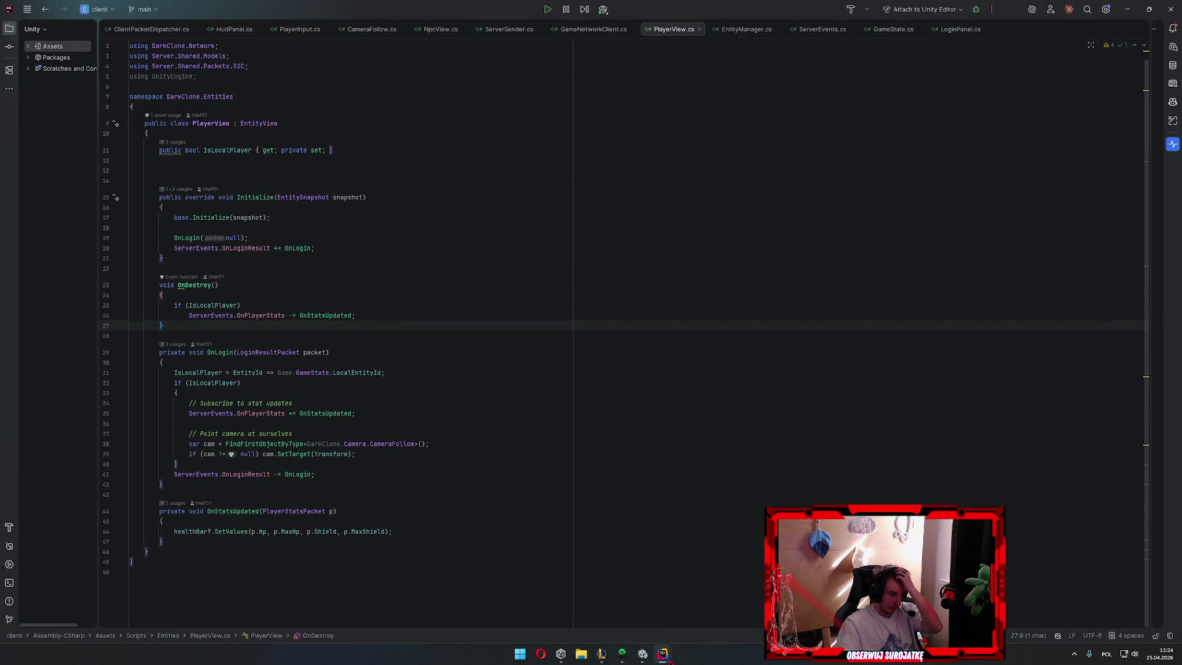
pyautogui.moveTo(663, 655)
pyautogui.click(688, 625)
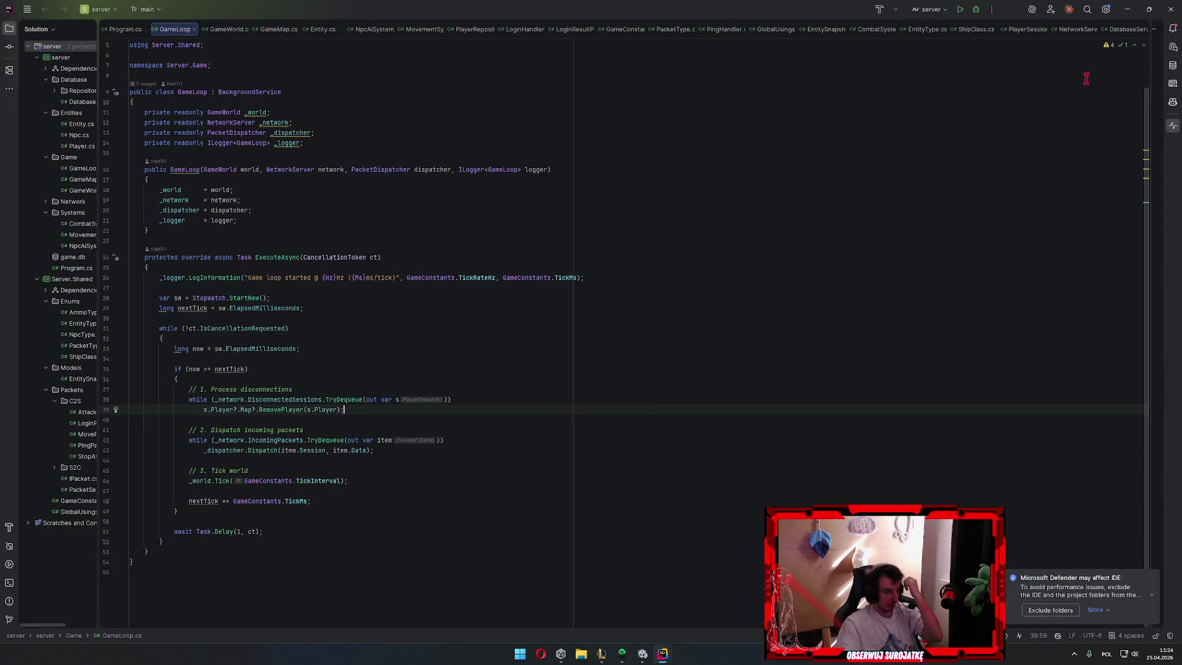
pyautogui.click(1128, 9)
pyautogui.click(1127, 10)
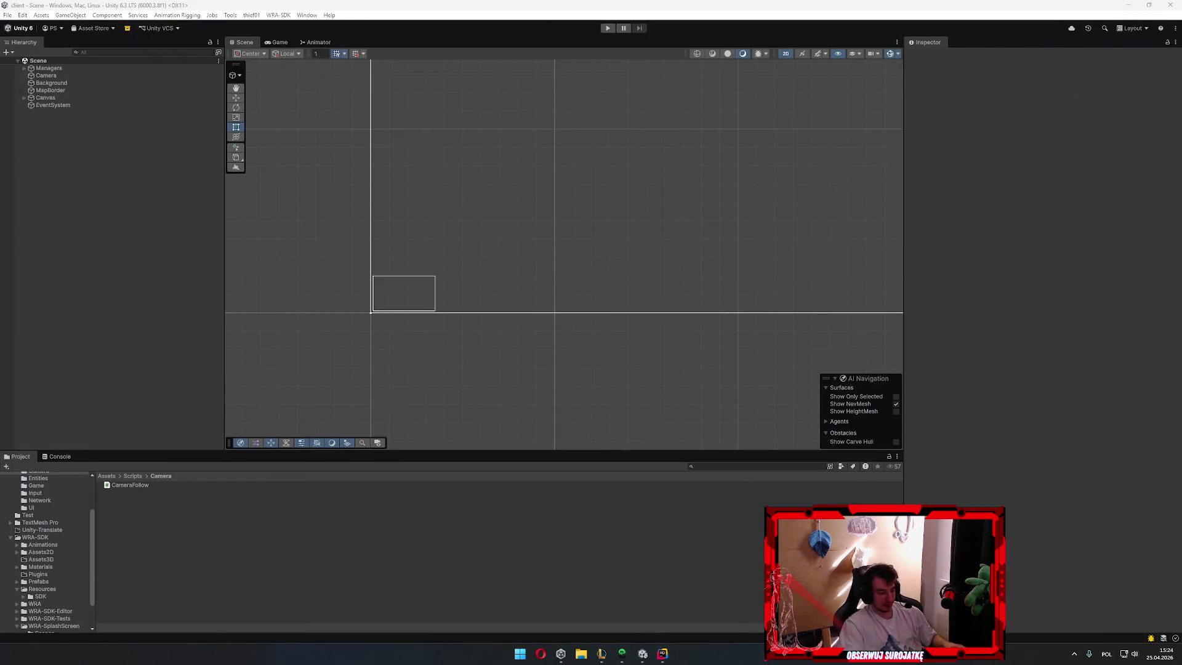
# Launch Fork from Windows search to show the klaun-ok-mmo commit history
pyautogui.press('super')
pyautogui.write('fork')
pyautogui.press('Return')
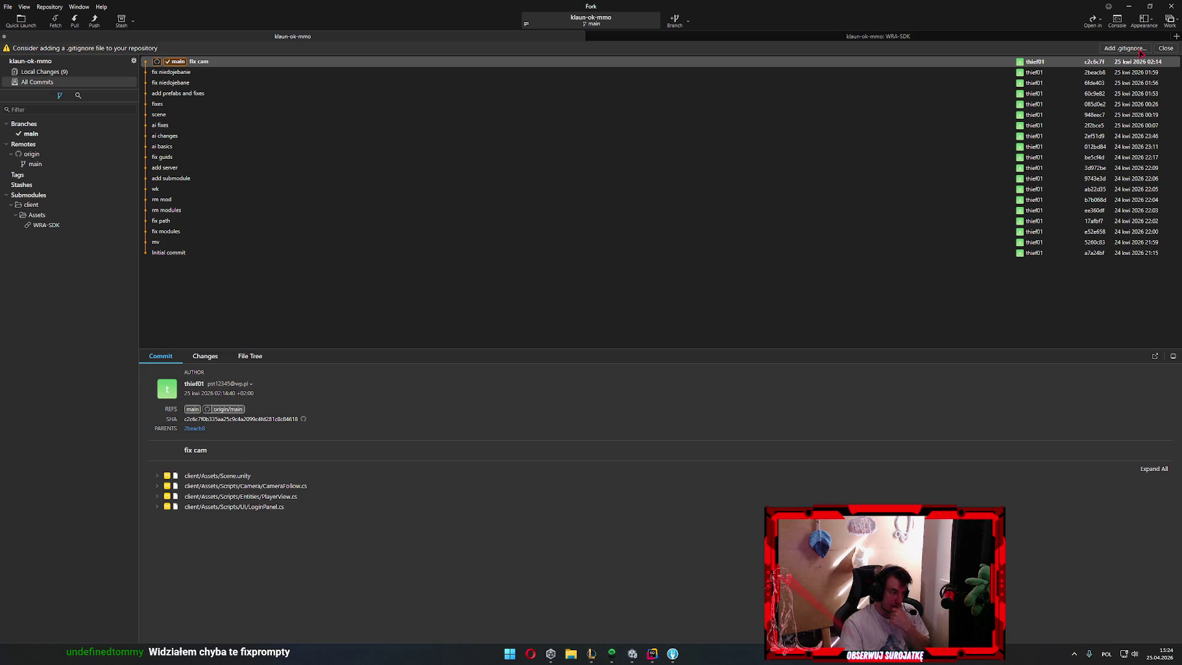
# Add a .gitignore with Unity and Windows templates and stage all changed files
pyautogui.click(1127, 48)
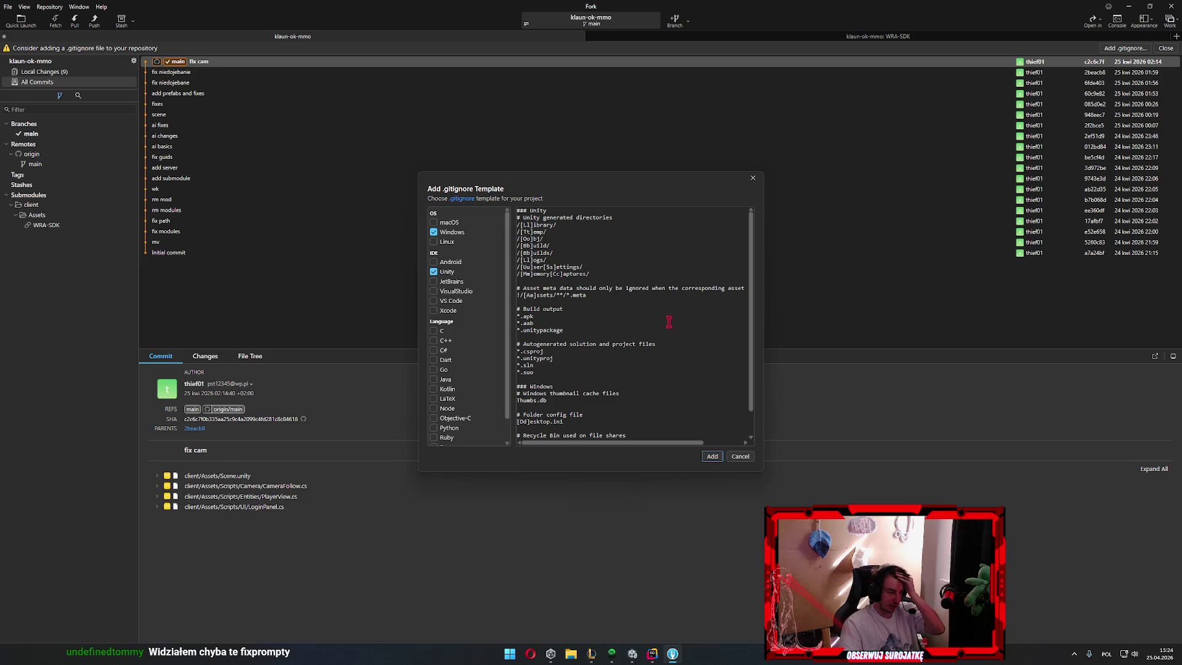
pyautogui.scroll(-2, 608, 314)
pyautogui.scroll(-2, 470, 329)
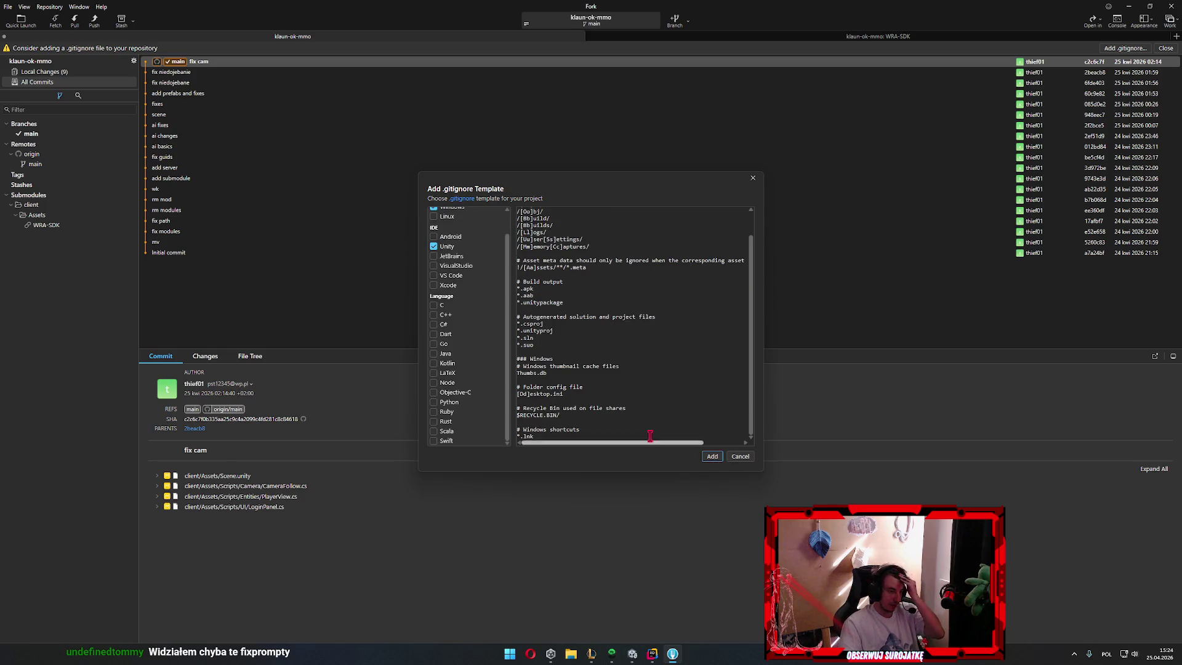
pyautogui.click(713, 457)
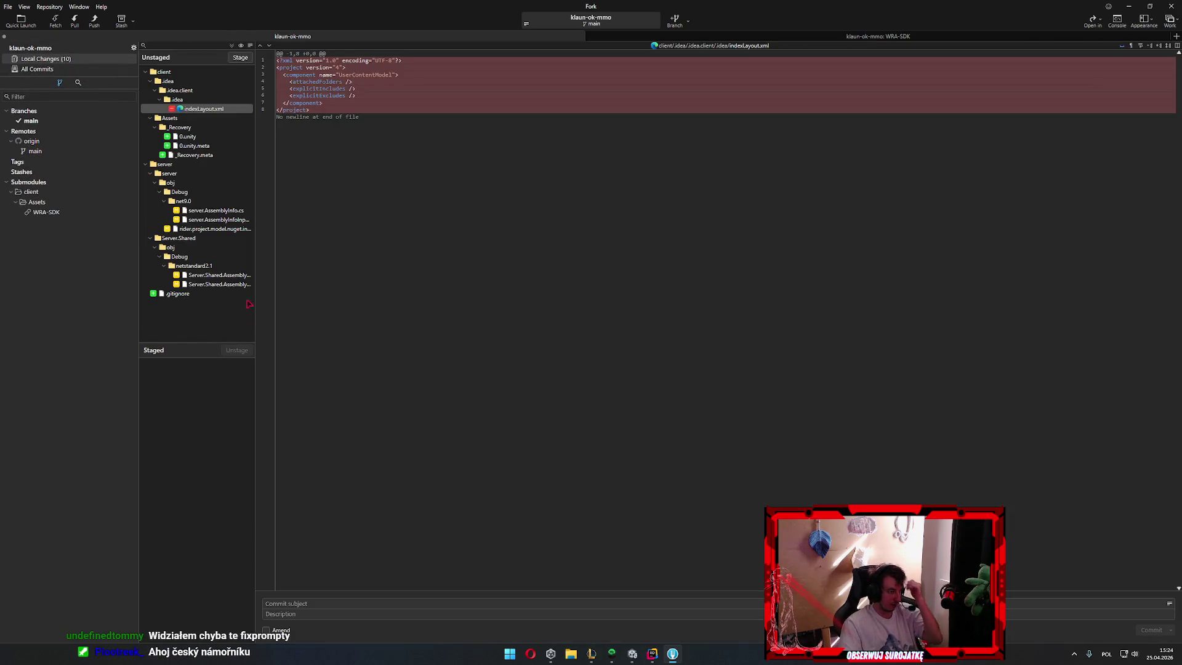
pyautogui.click(242, 293)
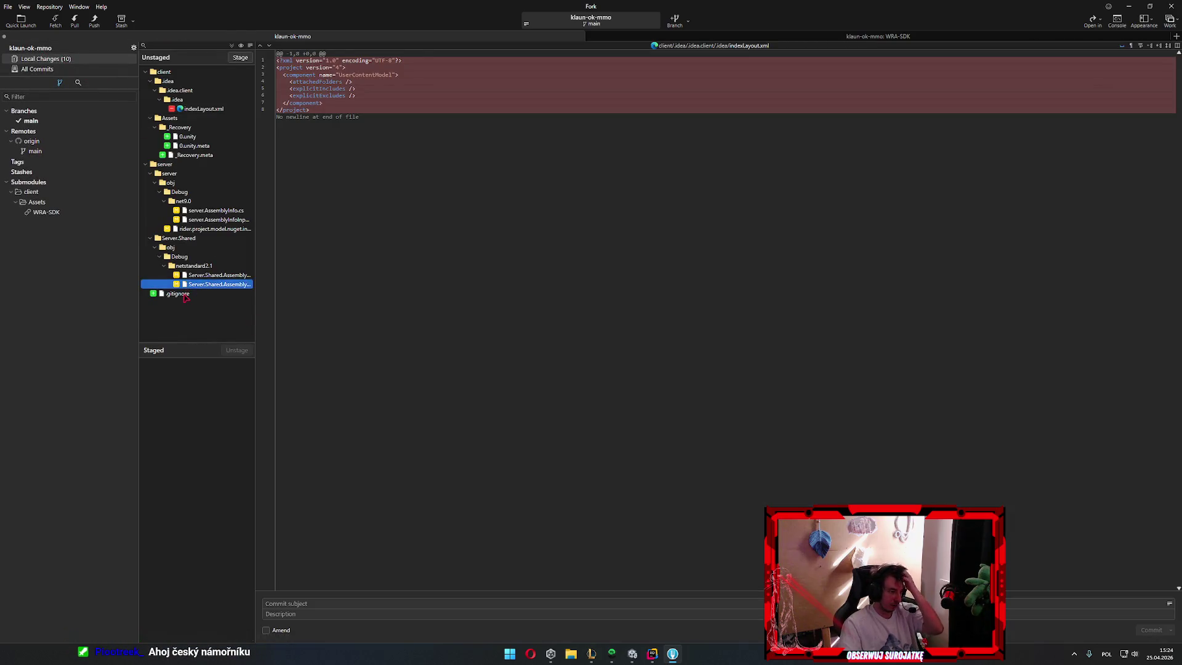
pyautogui.hotkey('ctrl', 'a')
pyautogui.press('space')
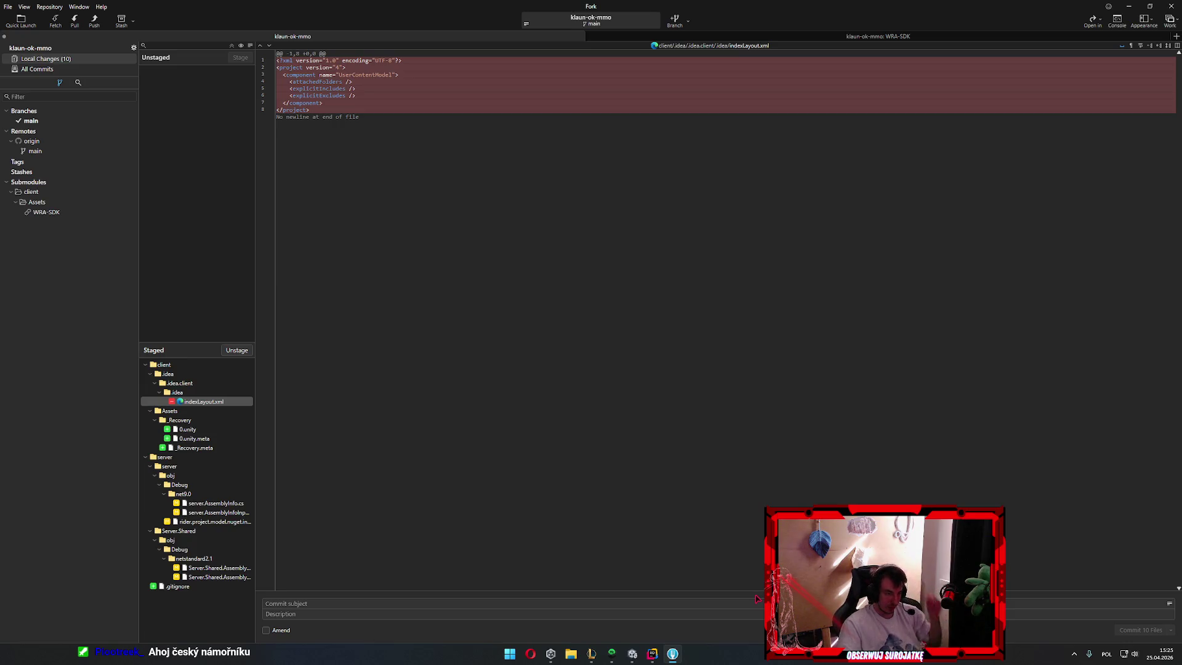
# Commit the ten staged files with a subject, push main to origin and return to Unity
pyautogui.click(703, 600)
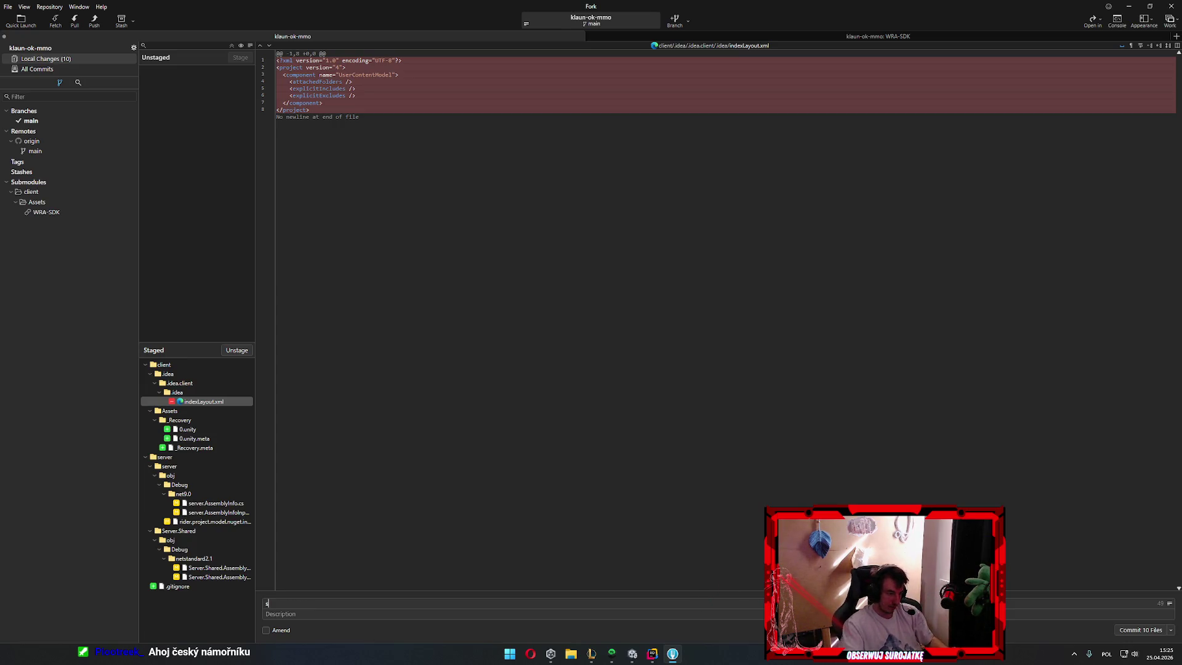
pyautogui.write('sm auto changes')
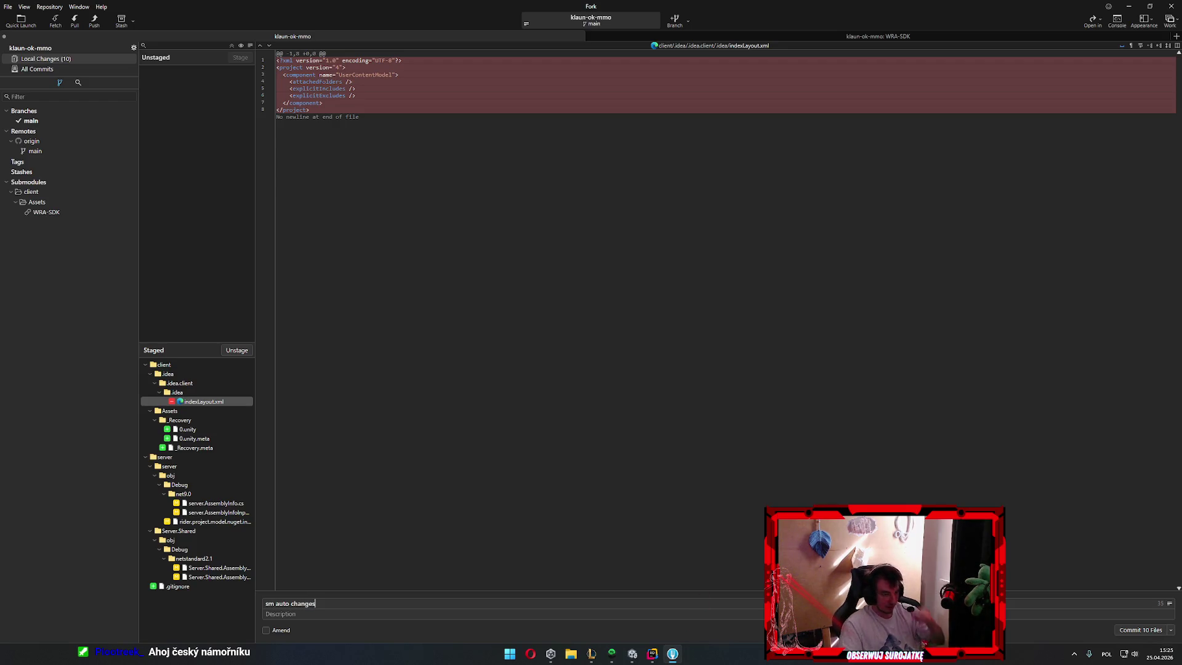
pyautogui.click(1134, 628)
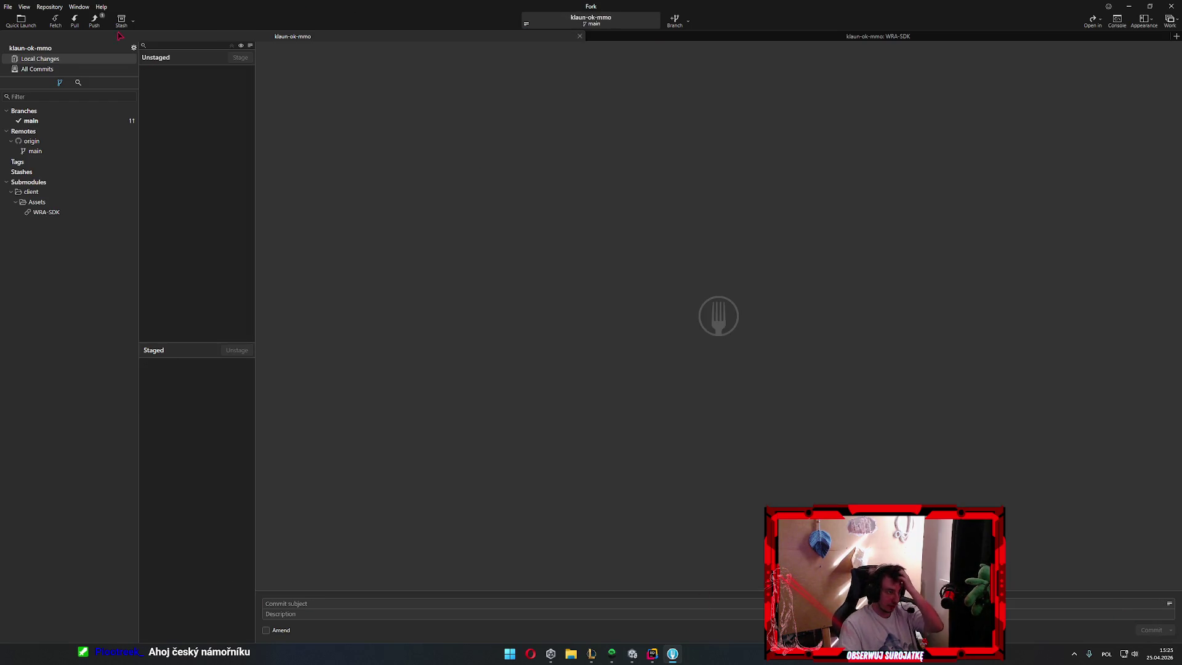
pyautogui.click(103, 24)
pyautogui.click(649, 356)
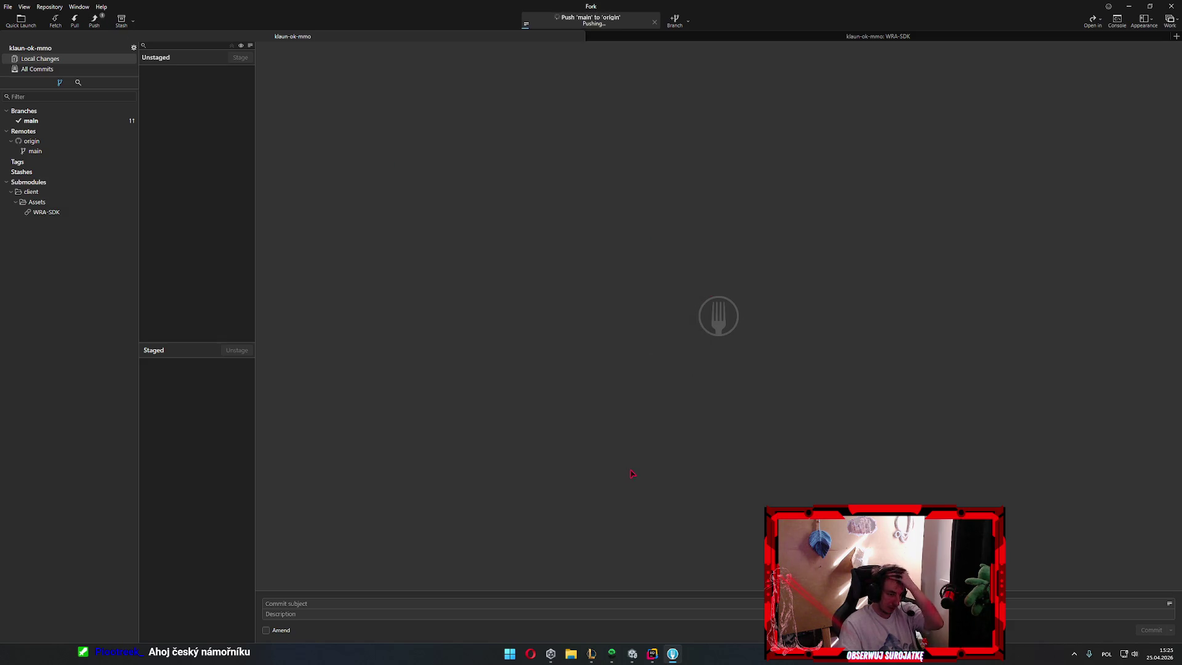
pyautogui.click(632, 654)
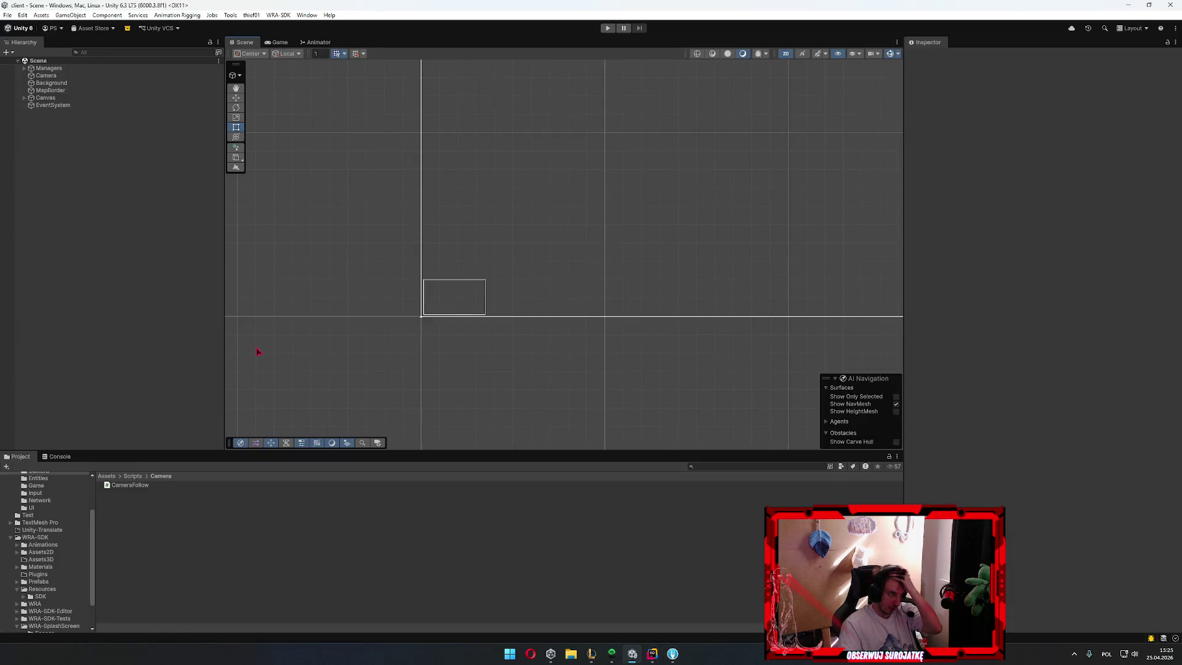
# Check the Unity console and project browser, then bring Rider's GameLoop code forward
pyautogui.click(56, 457)
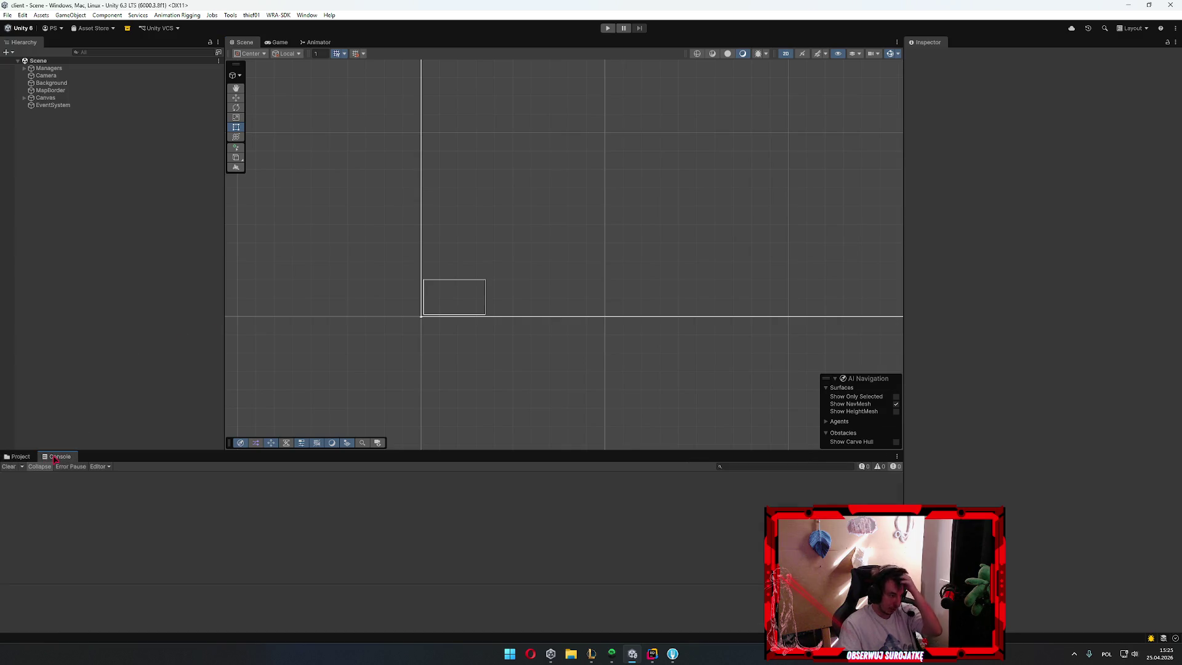
pyautogui.click(19, 456)
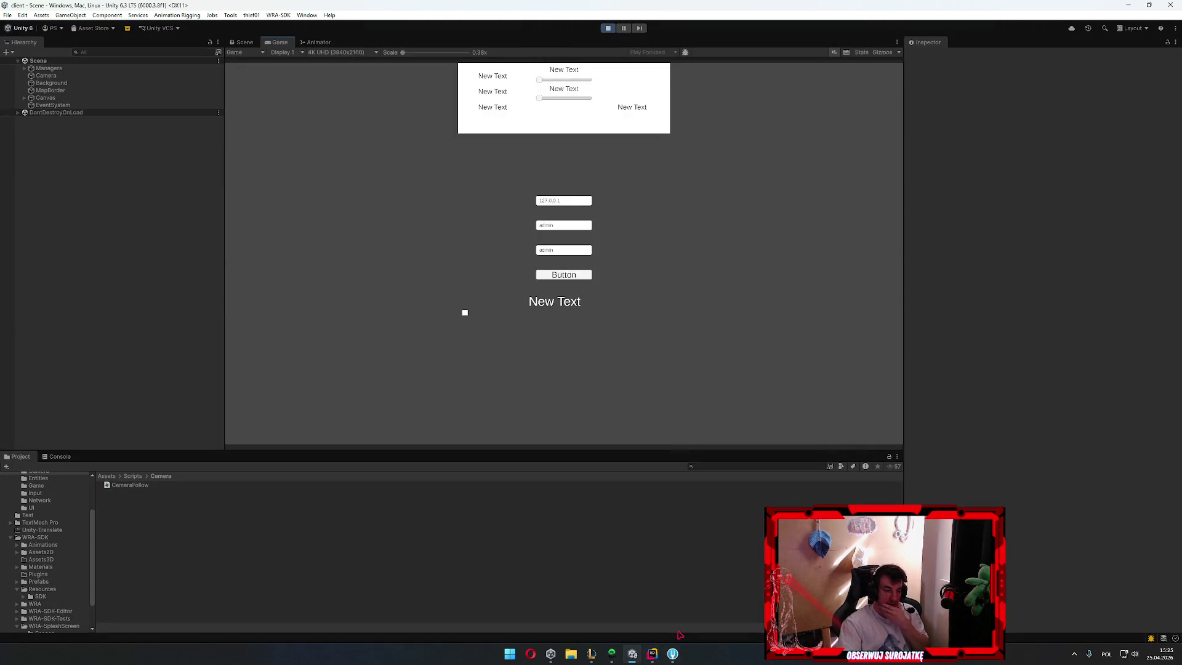
pyautogui.click(704, 612)
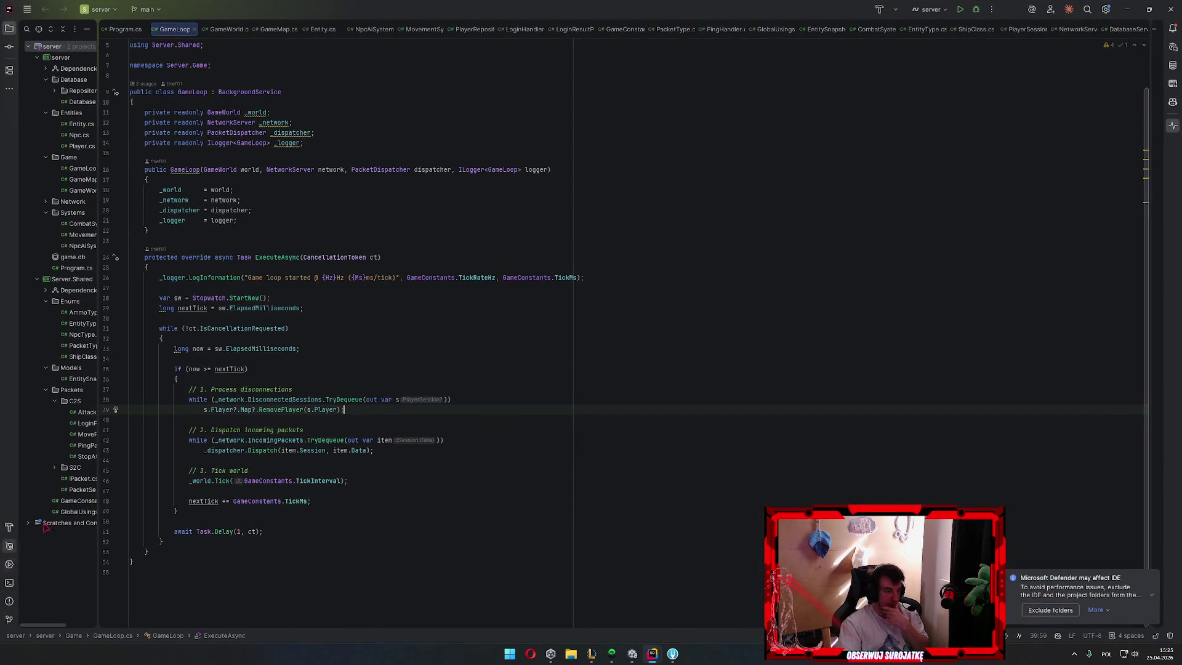
# Run the server project and rebuild the solution twice to refresh the build log
pyautogui.hotkey('ctrl', 'z')
pyautogui.click(961, 10)
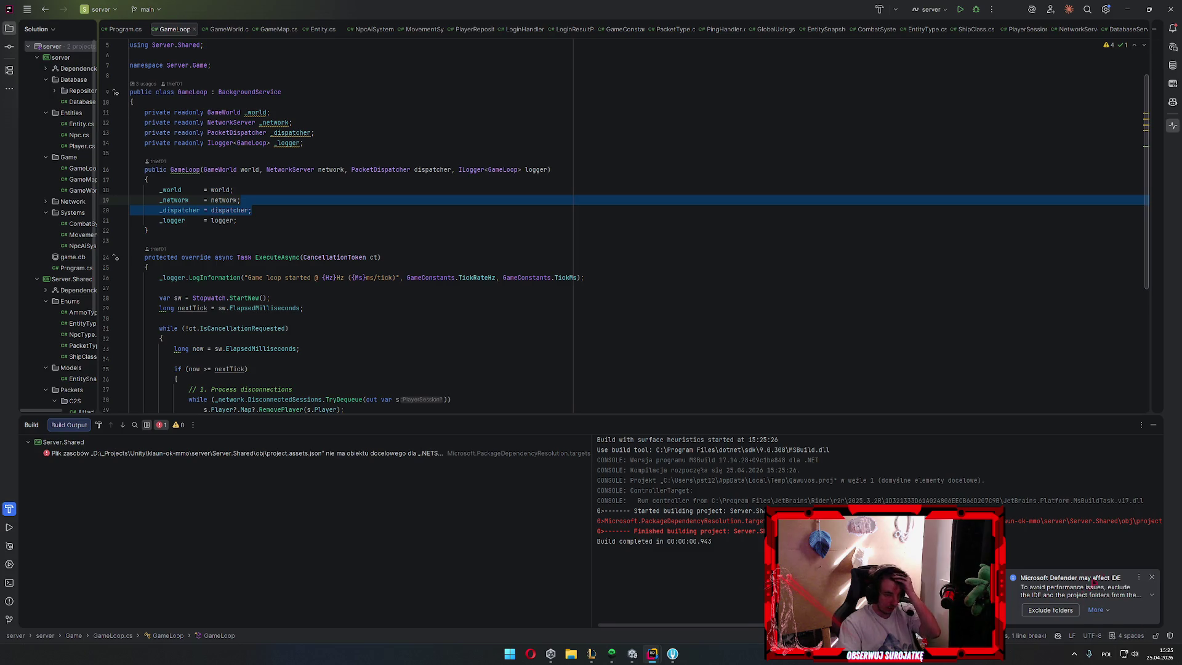
pyautogui.moveTo(729, 625); pyautogui.dragTo(1145, 634)
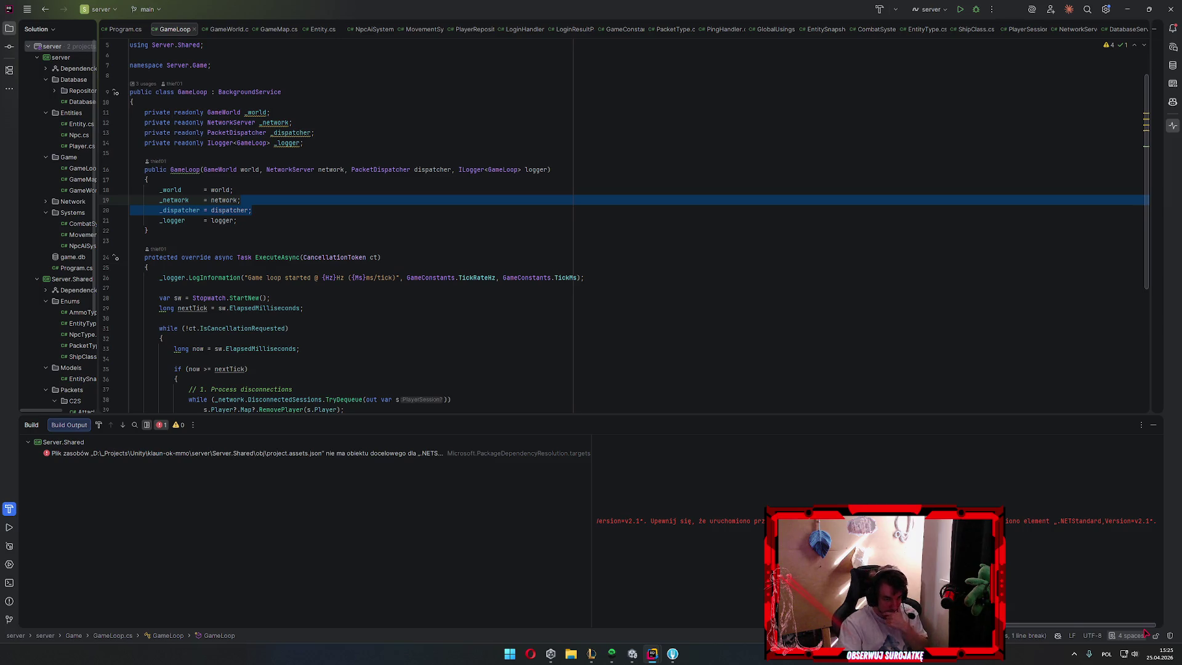
pyautogui.moveTo(1145, 627)
pyautogui.mouseDown()
pyautogui.moveTo(877, 627)
pyautogui.moveTo(996, 626)
pyautogui.mouseUp()
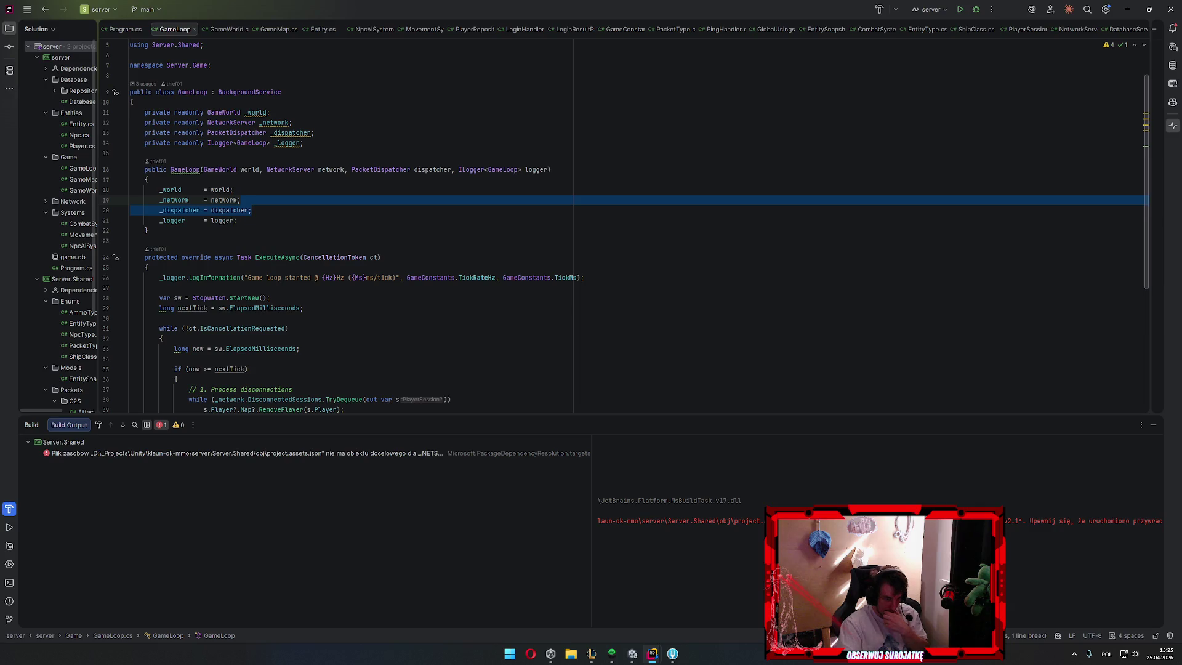
pyautogui.hotkey('ctrl', 'shift', 'b')
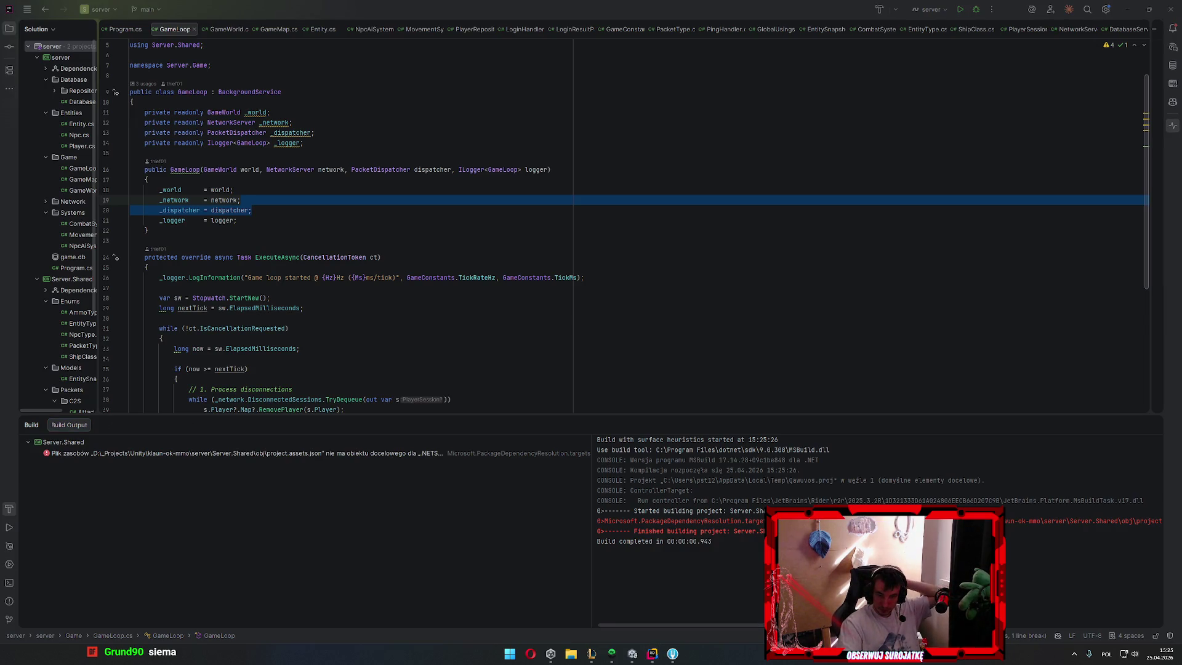
pyautogui.hotkey('alt', 'Tab')
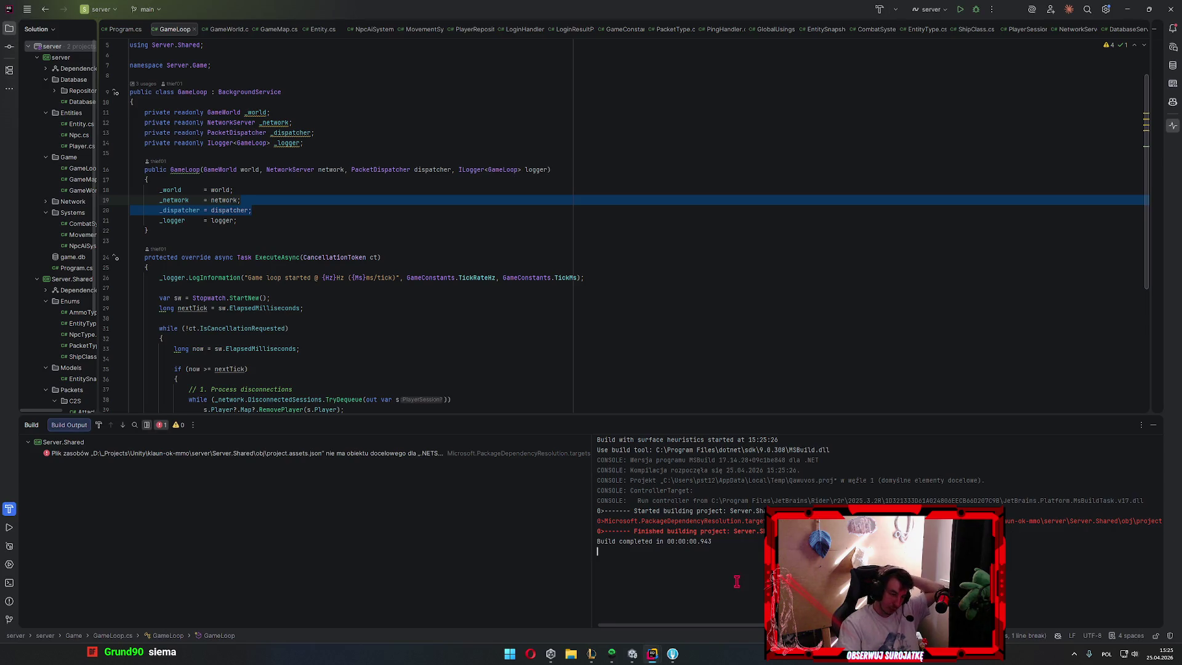
pyautogui.moveTo(728, 630); pyautogui.dragTo(1071, 615)
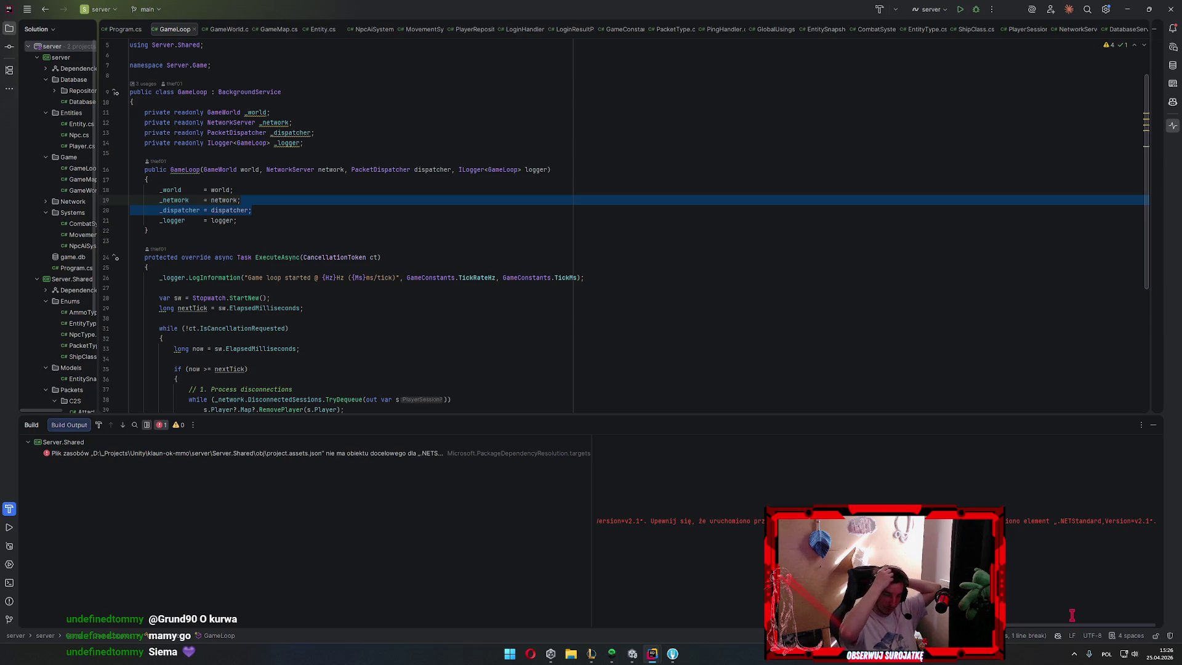
pyautogui.hotkey('ctrl', 'shift', 'b')
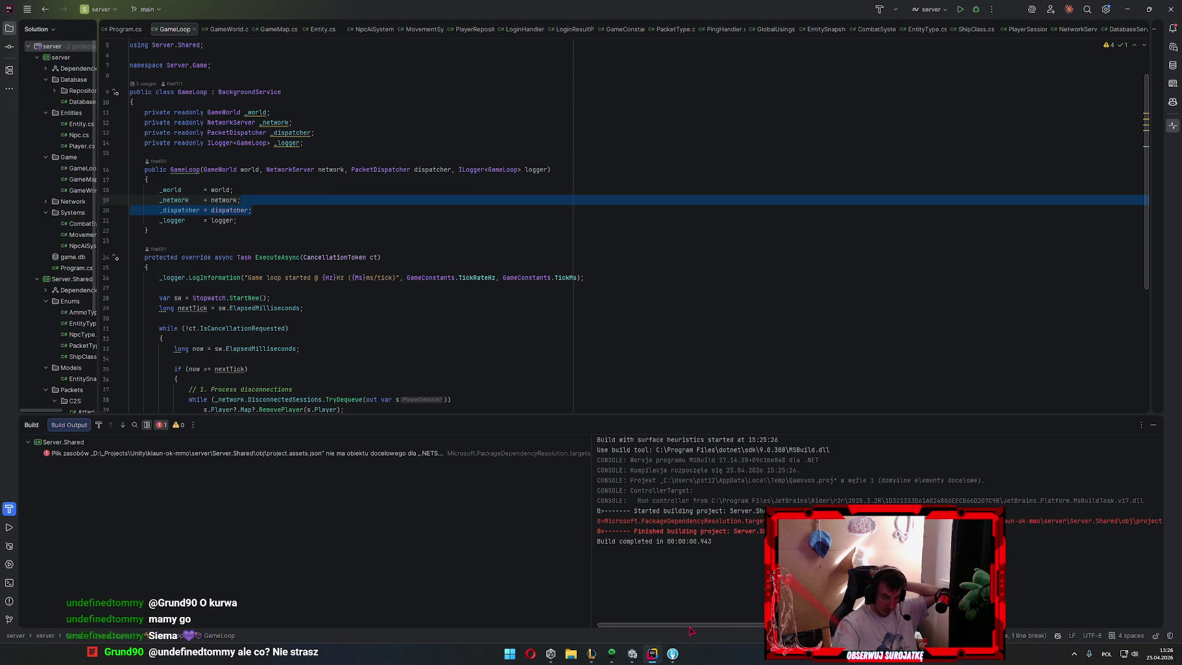
# Inspect the failing Server.Shared build log lines and the run configuration list
pyautogui.moveTo(785, 531); pyautogui.dragTo(924, 522)
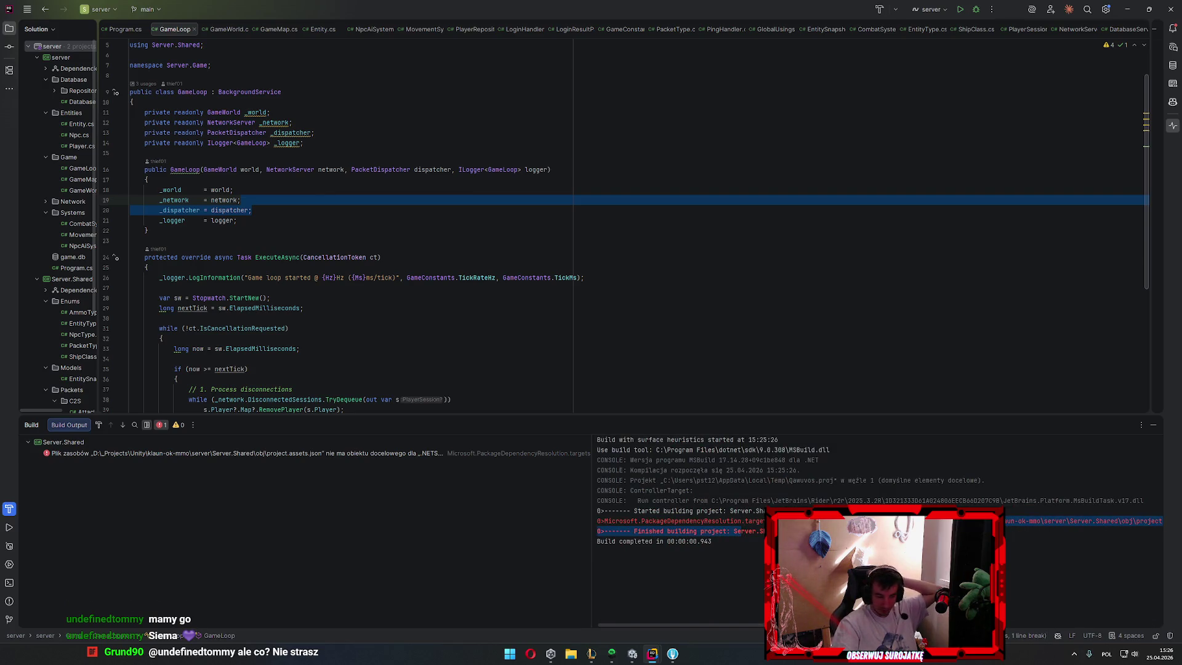
pyautogui.click(831, 552)
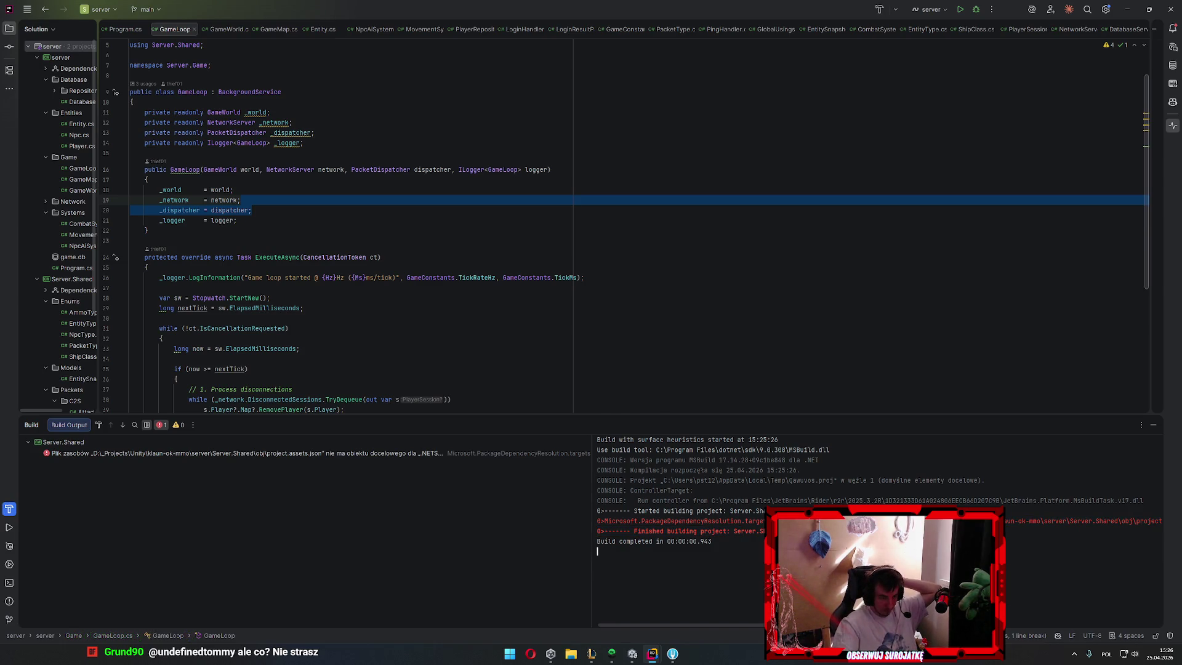
pyautogui.hscroll(5, 694, 489)
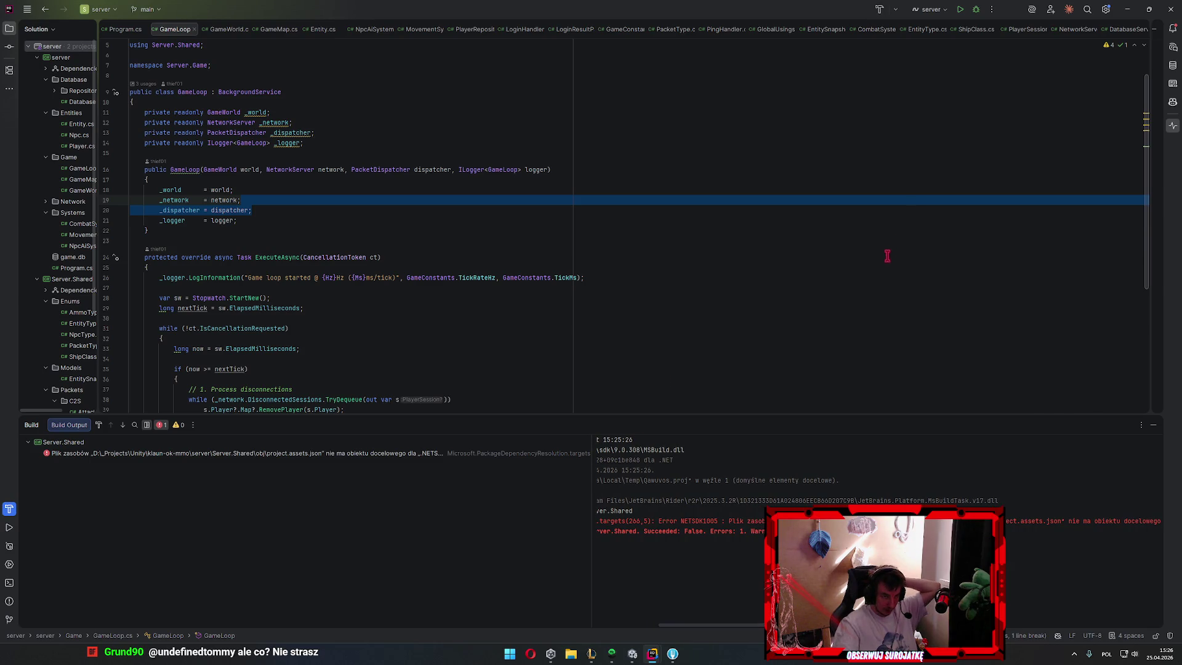
pyautogui.click(927, 11)
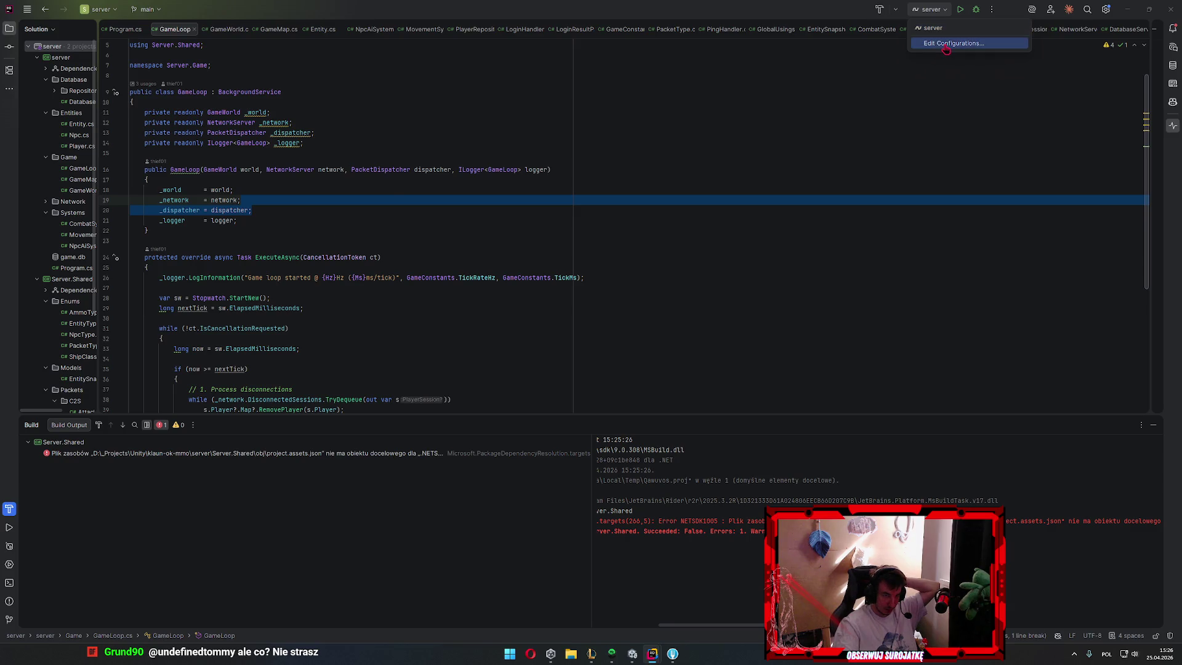
pyautogui.click(945, 43)
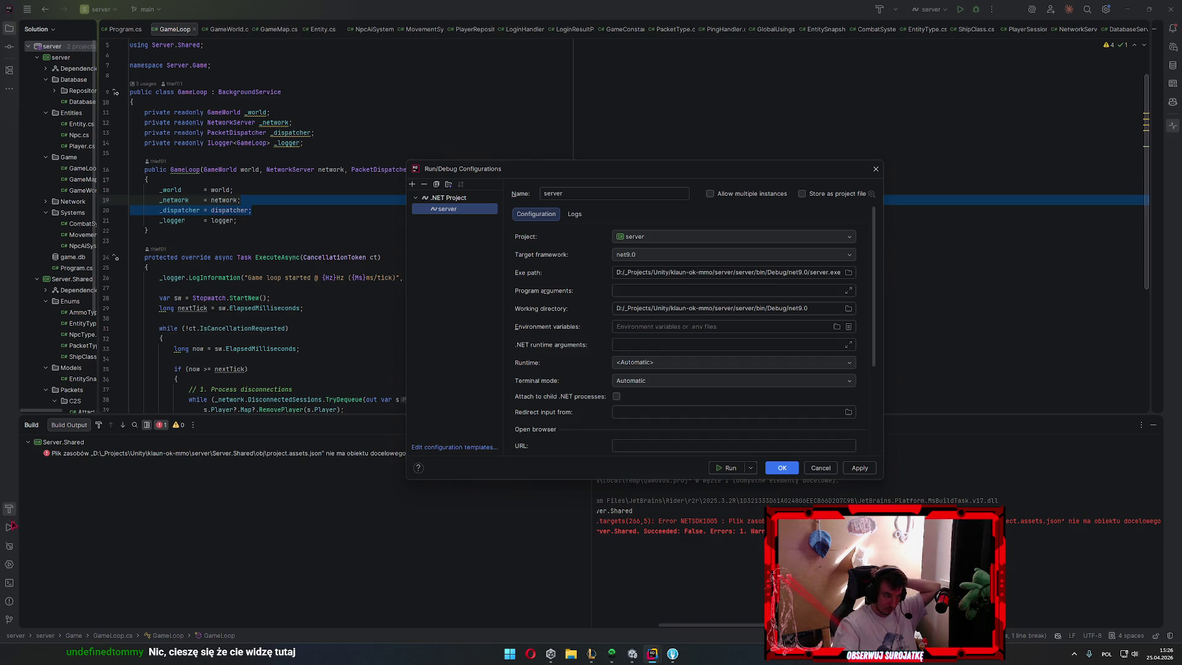
pyautogui.scroll(-1, 575, 333)
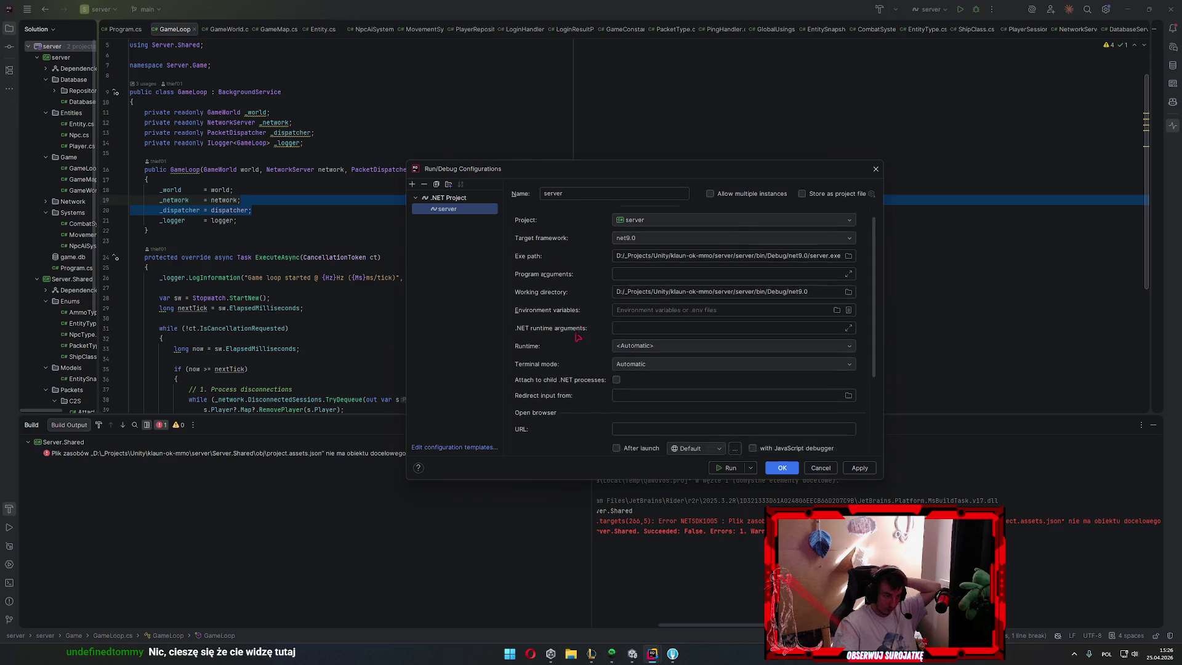
pyautogui.scroll(-2, 576, 388)
pyautogui.scroll(-2, 576, 388)
pyautogui.scroll(1, 578, 388)
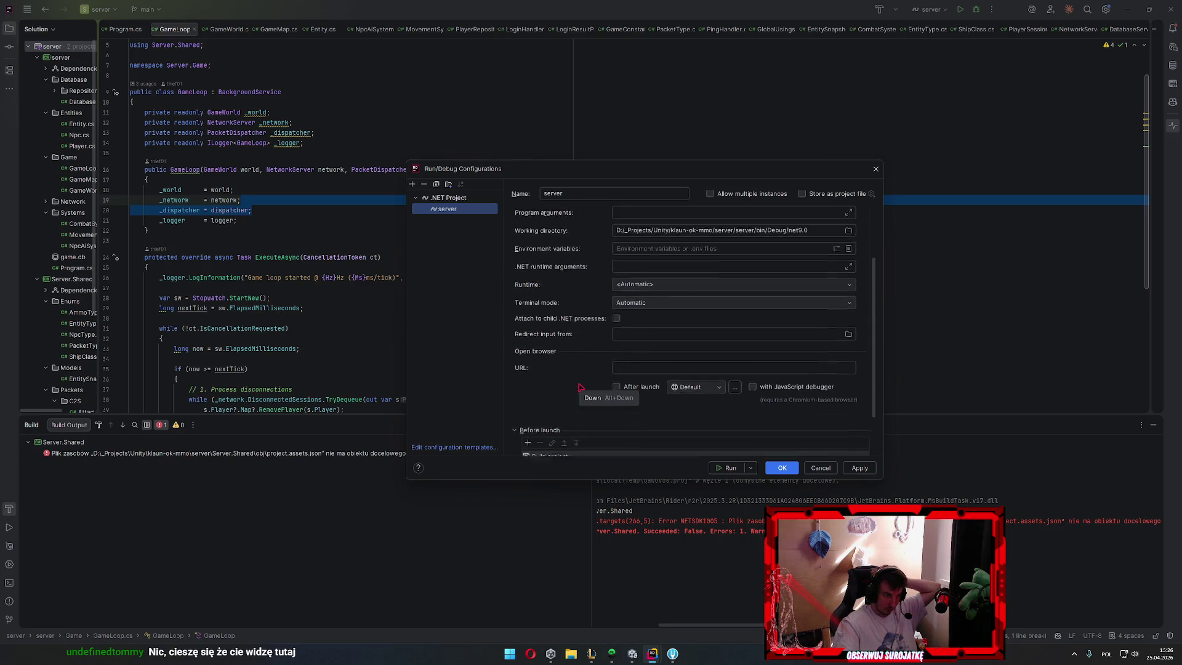
pyautogui.scroll(2, 579, 397)
pyautogui.scroll(1, 579, 404)
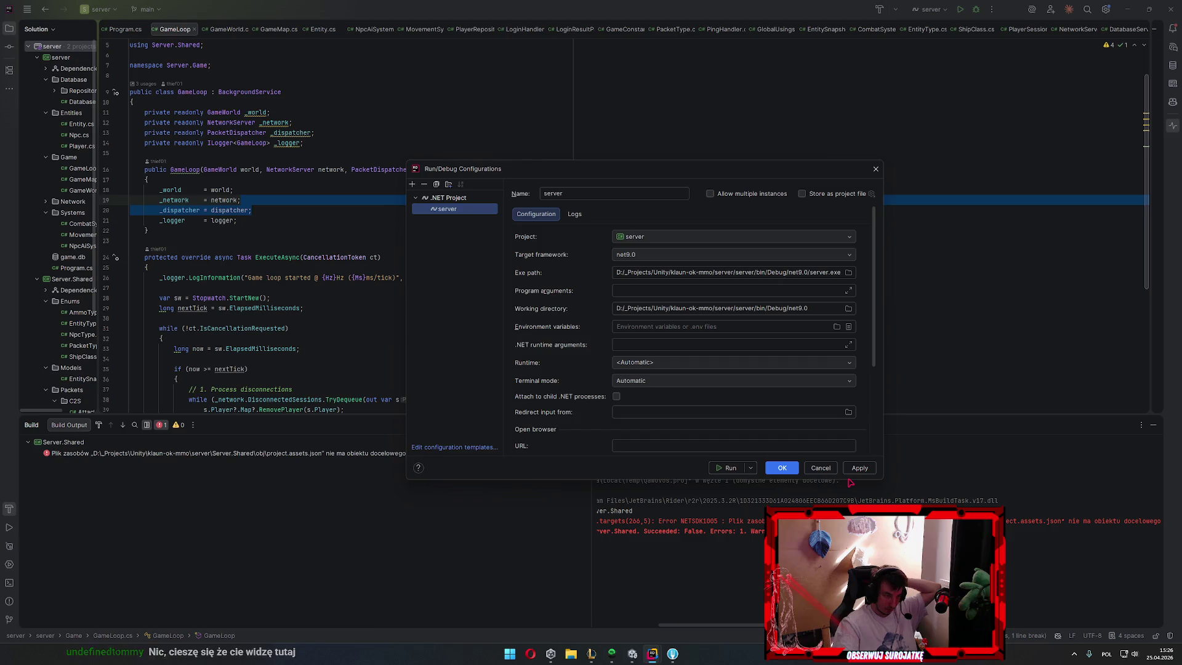
pyautogui.click(820, 468)
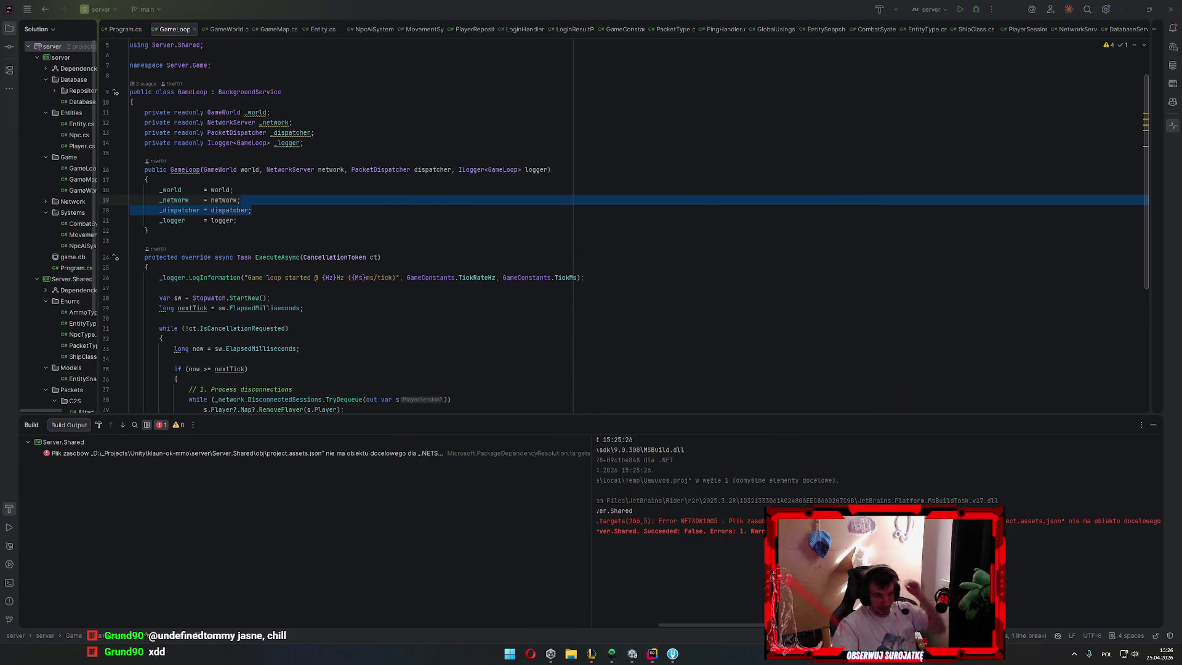
pyautogui.press('super')
pyautogui.write('notat')
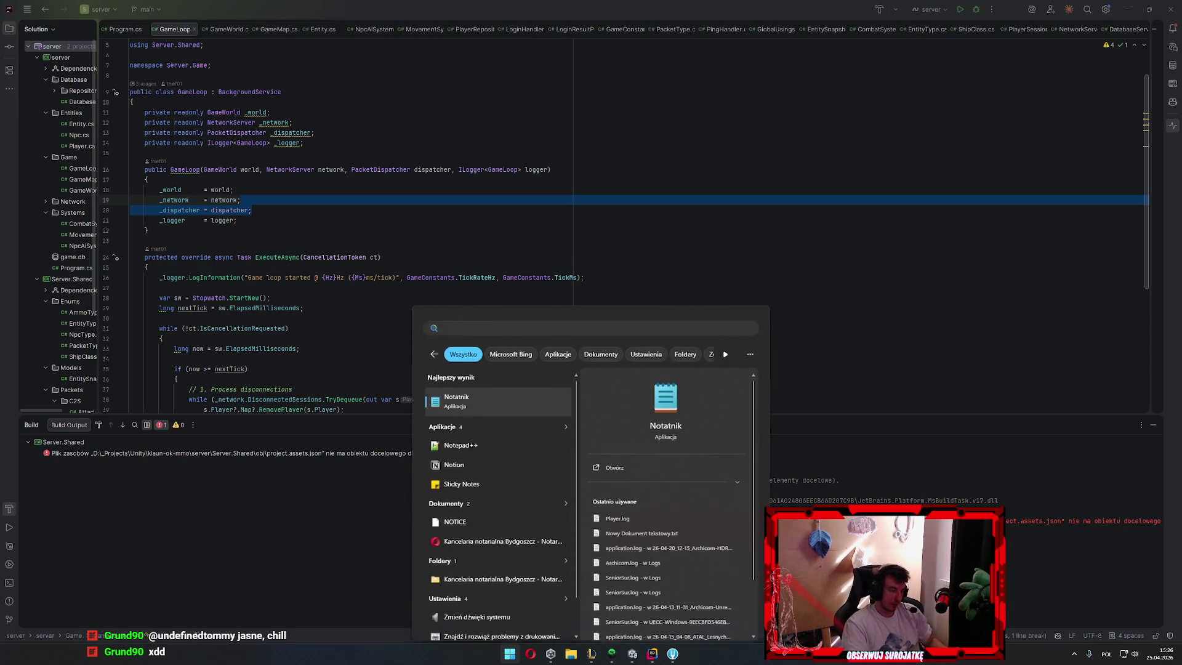
# Launch Notepad and reveal Program.cs's folder in File Explorer from Rider's solution tree
pyautogui.press('Return')
pyautogui.click(93, 269)
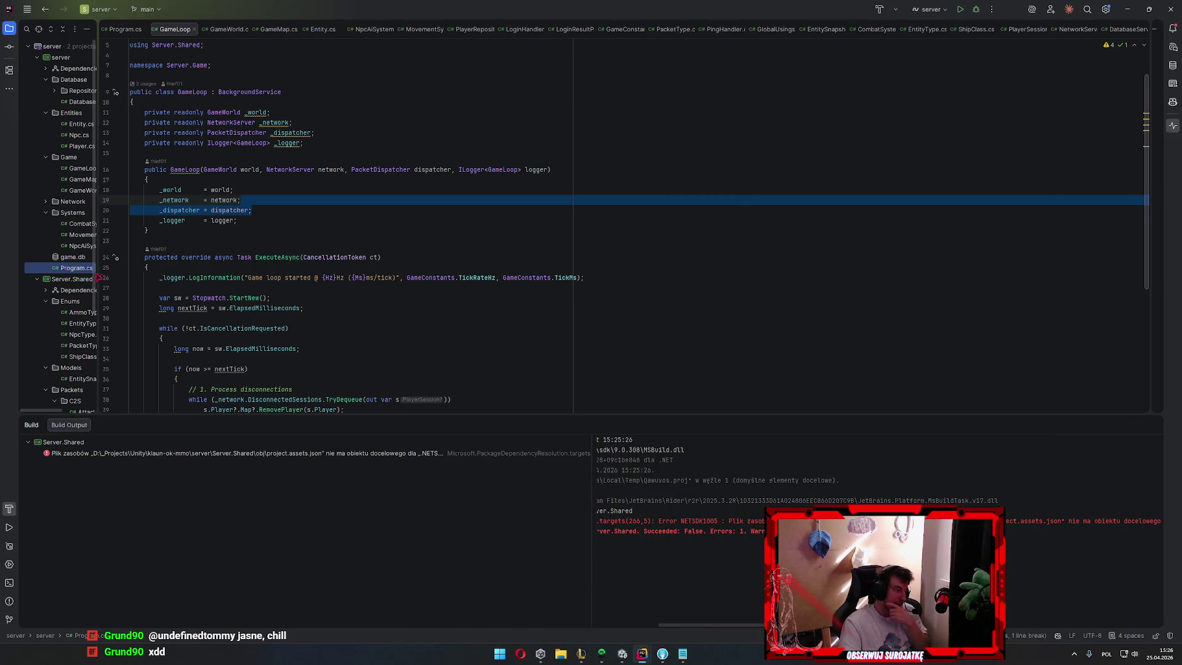
pyautogui.rightClick(72, 269)
pyautogui.moveTo(94, 400)
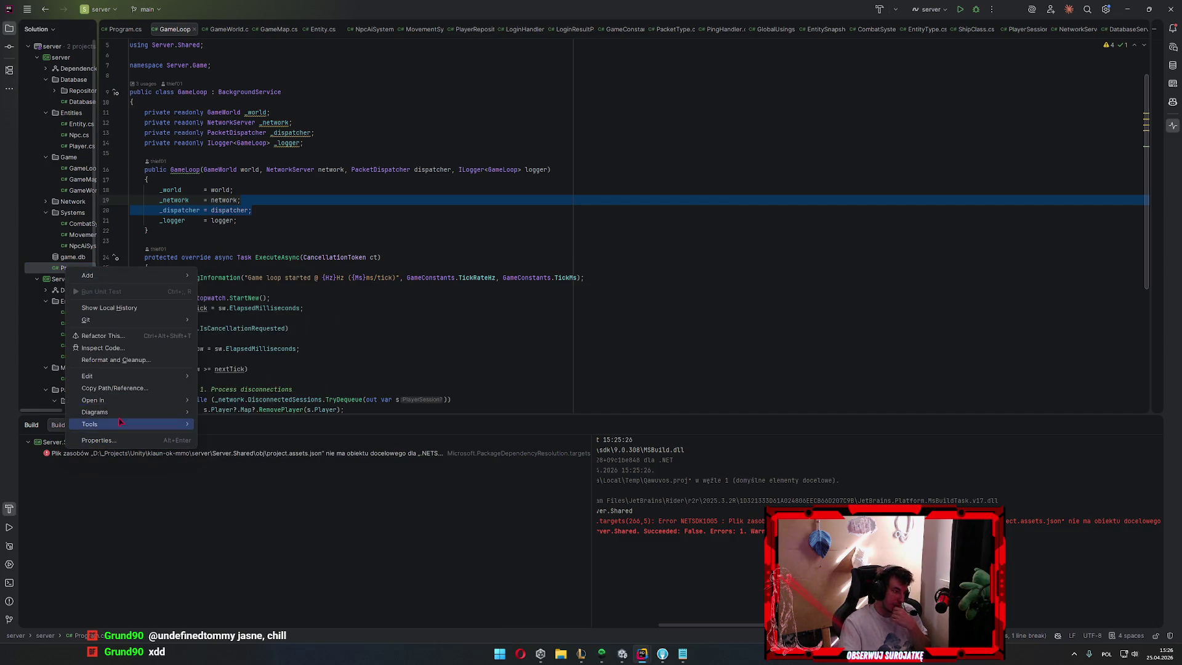
pyautogui.click(227, 399)
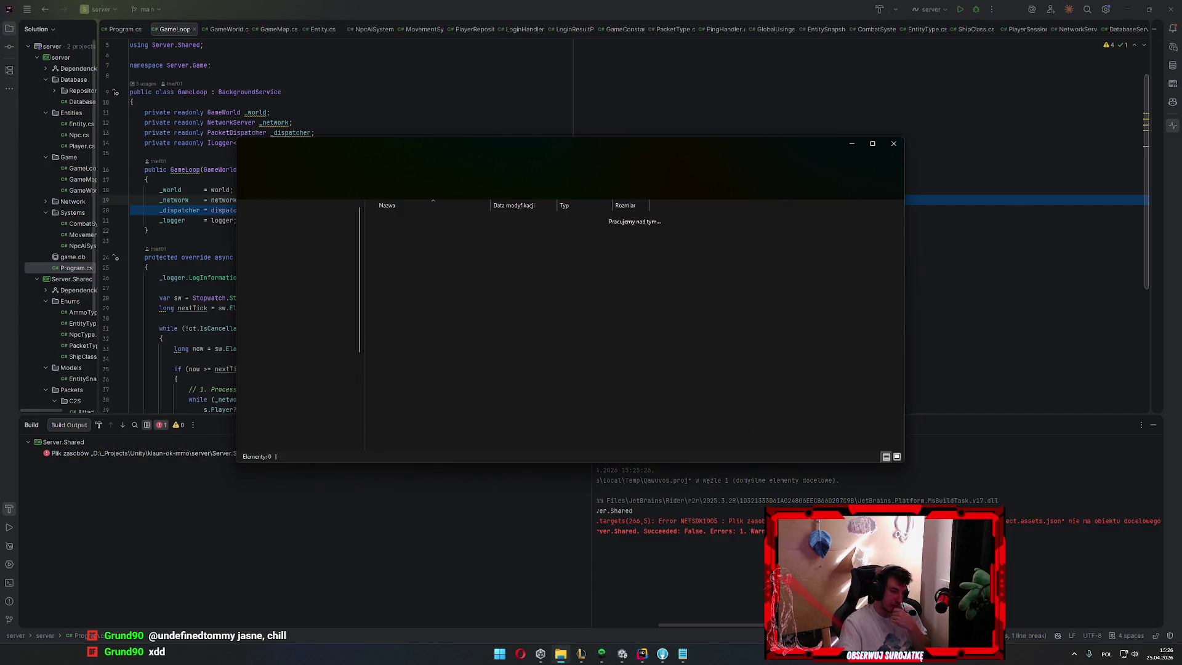
pyautogui.hotkey('alt', 'Tab')
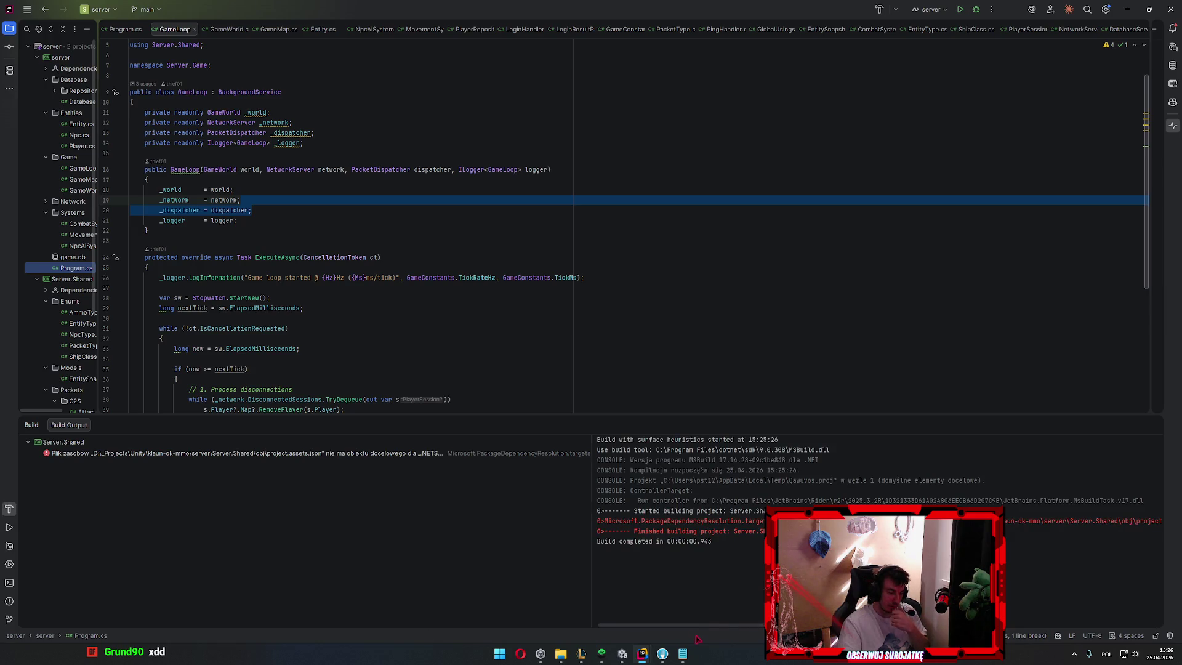
pyautogui.click(692, 614)
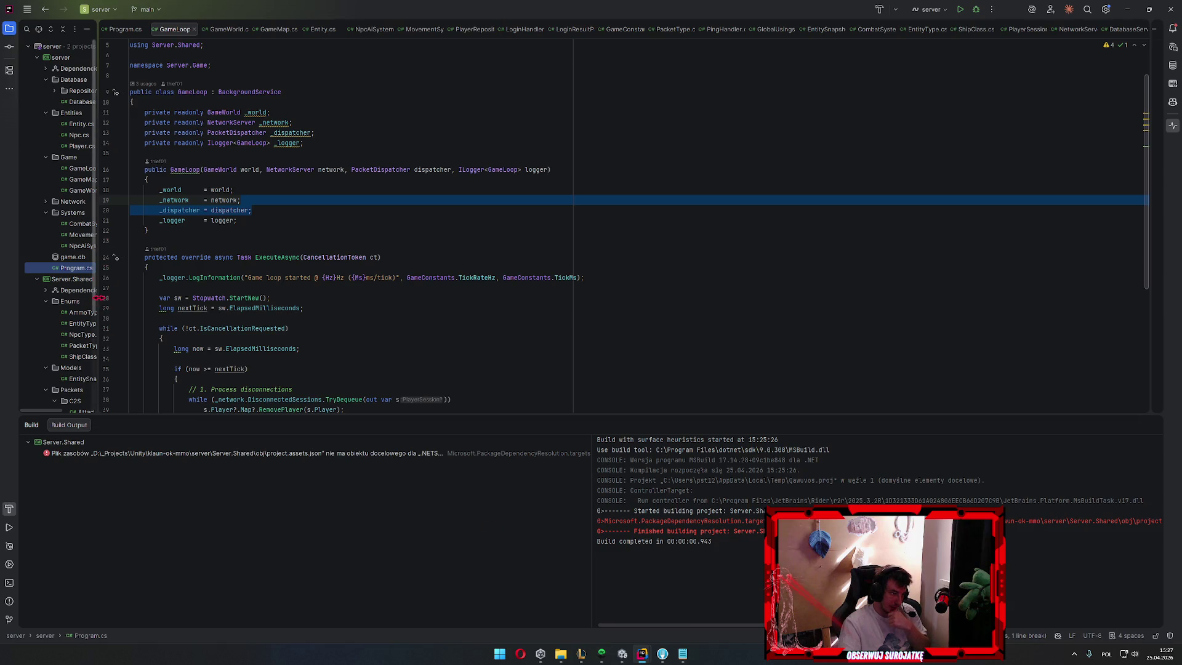
pyautogui.moveTo(106, 303); pyautogui.dragTo(143, 303)
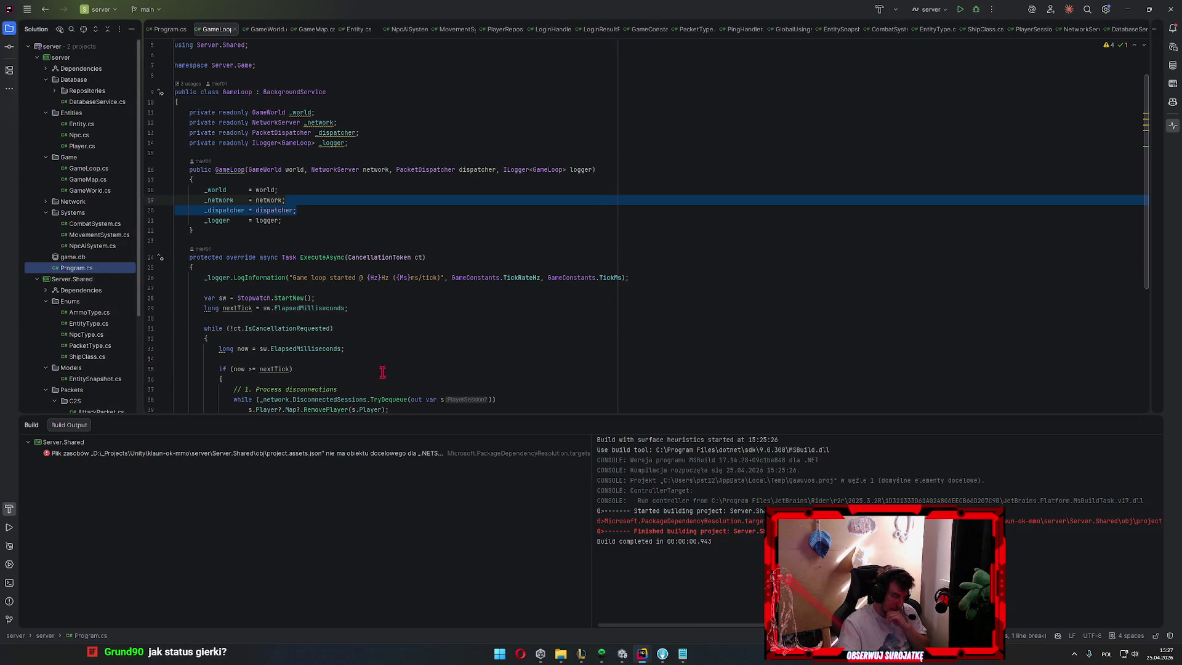
# Open server.sln and server.sln.DotSettings.user from the server folder in Notepad, then return to Rider
pyautogui.click(683, 654)
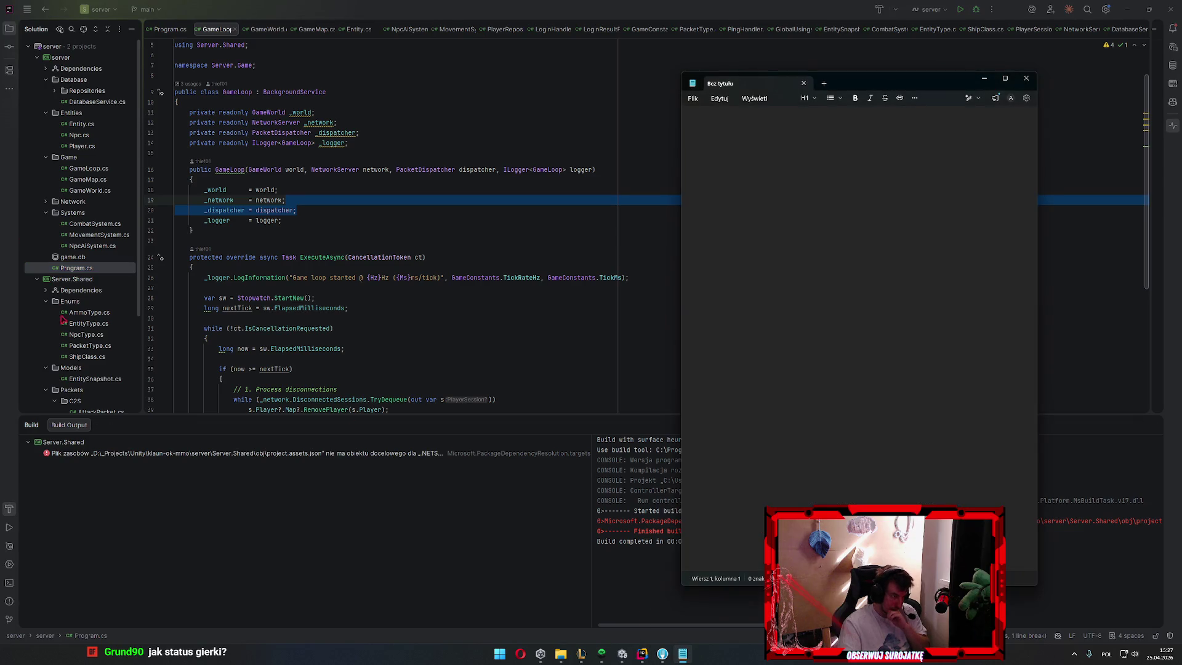
pyautogui.click(561, 654)
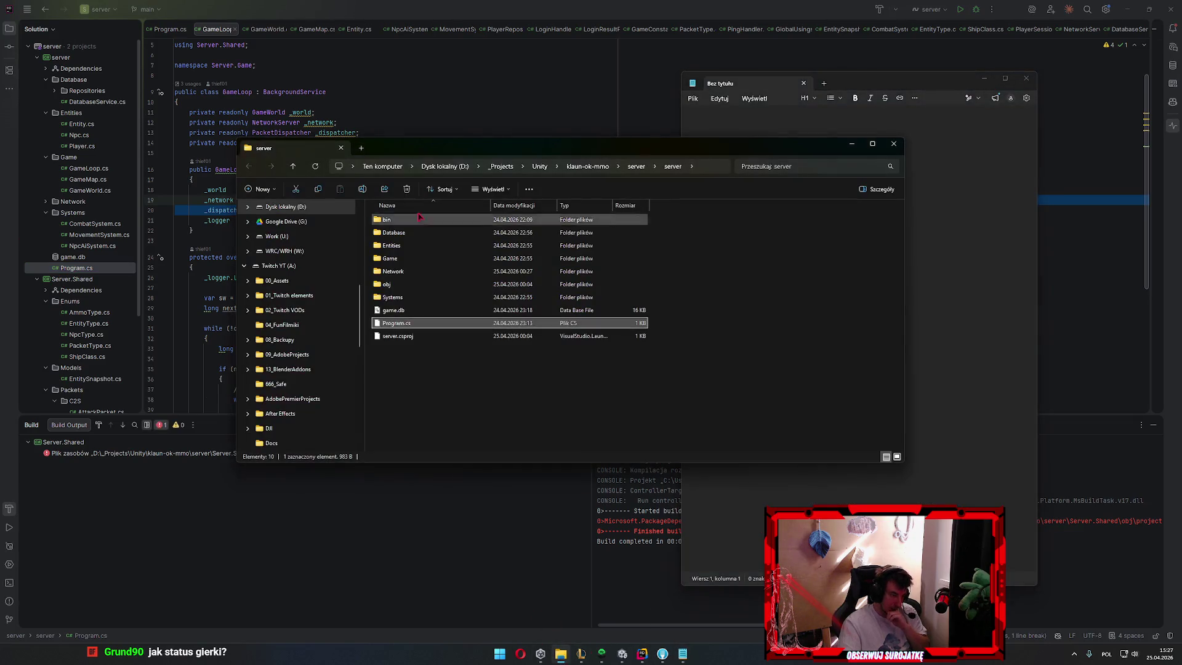
pyautogui.click(644, 167)
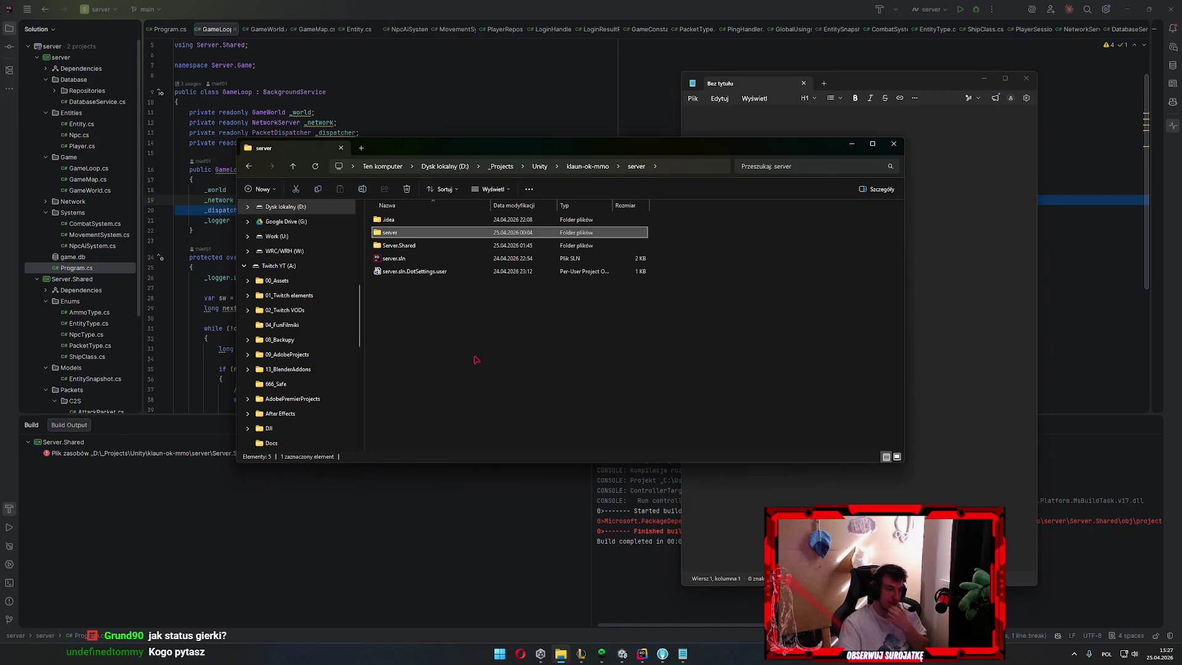
pyautogui.click(392, 270)
pyautogui.moveTo(386, 258); pyautogui.dragTo(977, 334)
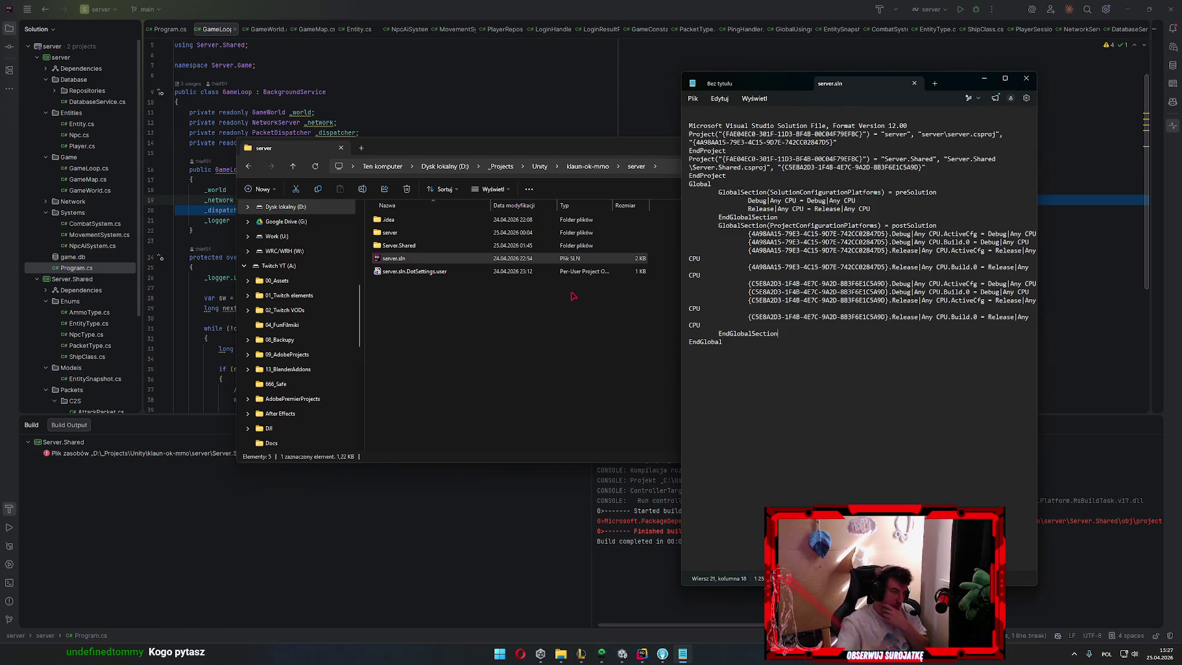
pyautogui.moveTo(416, 271); pyautogui.dragTo(965, 379)
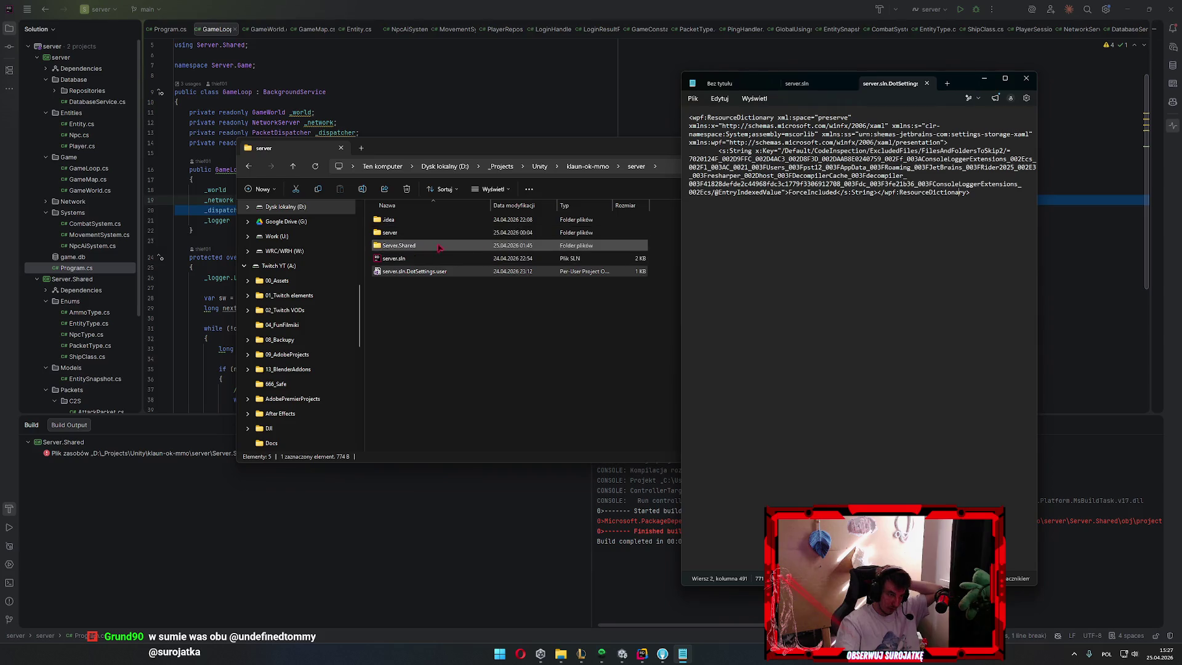
pyautogui.click(599, 206)
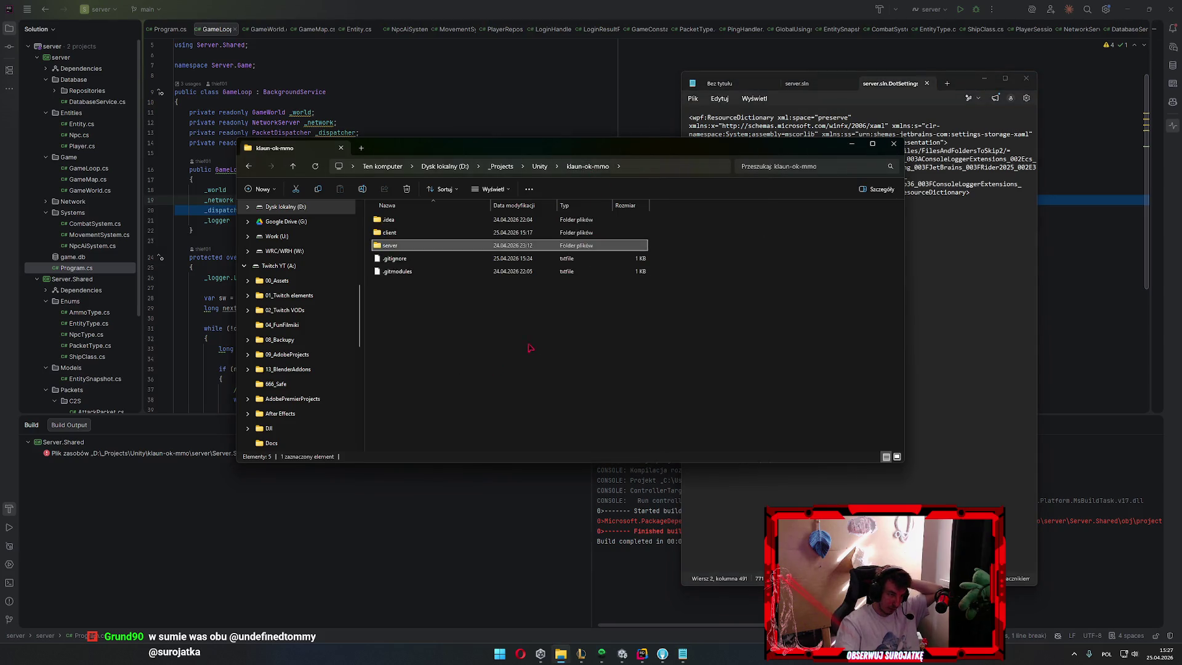
pyautogui.click(185, 539)
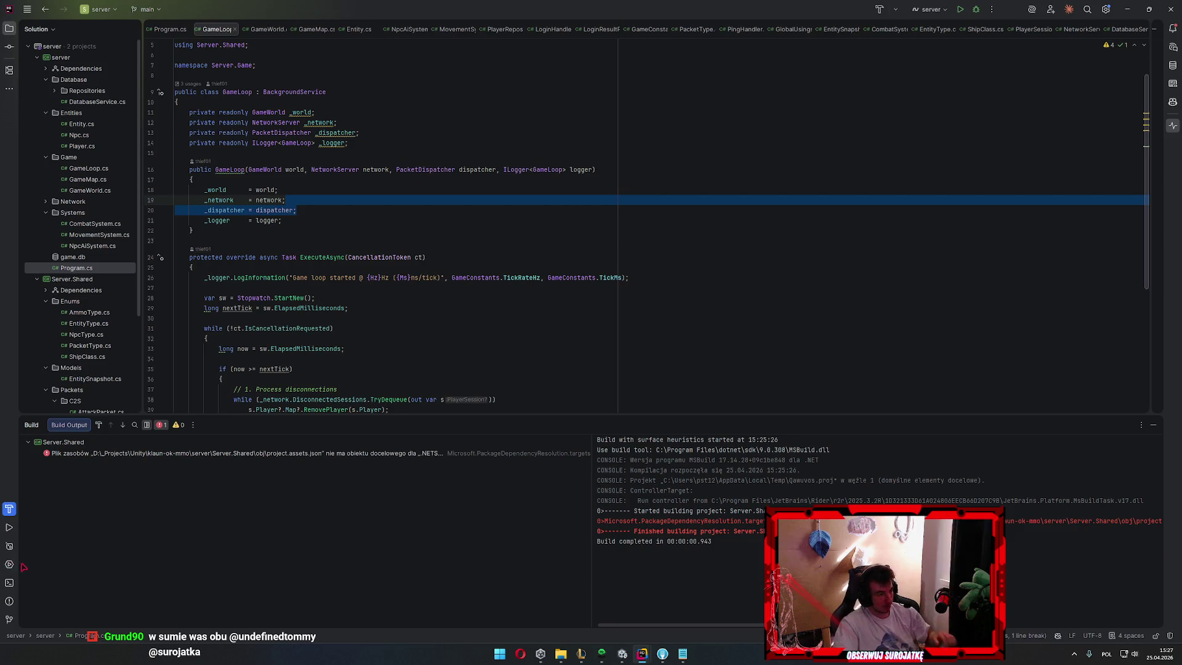
# Run dotnet build in Rider's terminal, failing because server.exe is locked
pyautogui.click(10, 581)
pyautogui.write('dot')
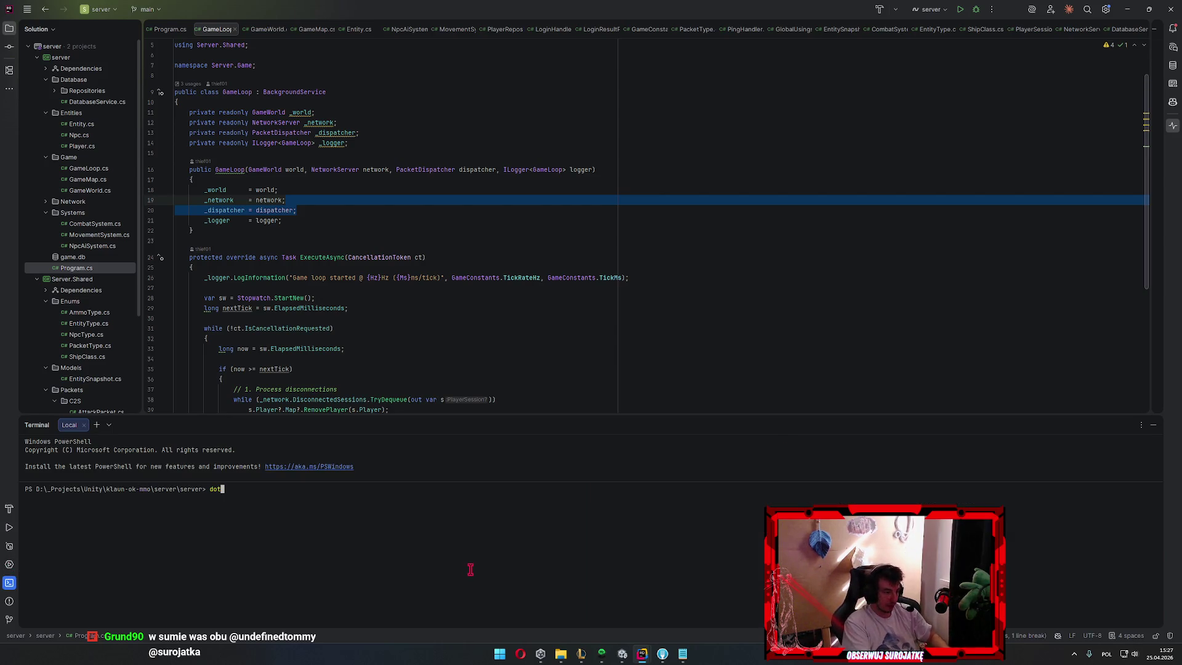
pyautogui.write('net')
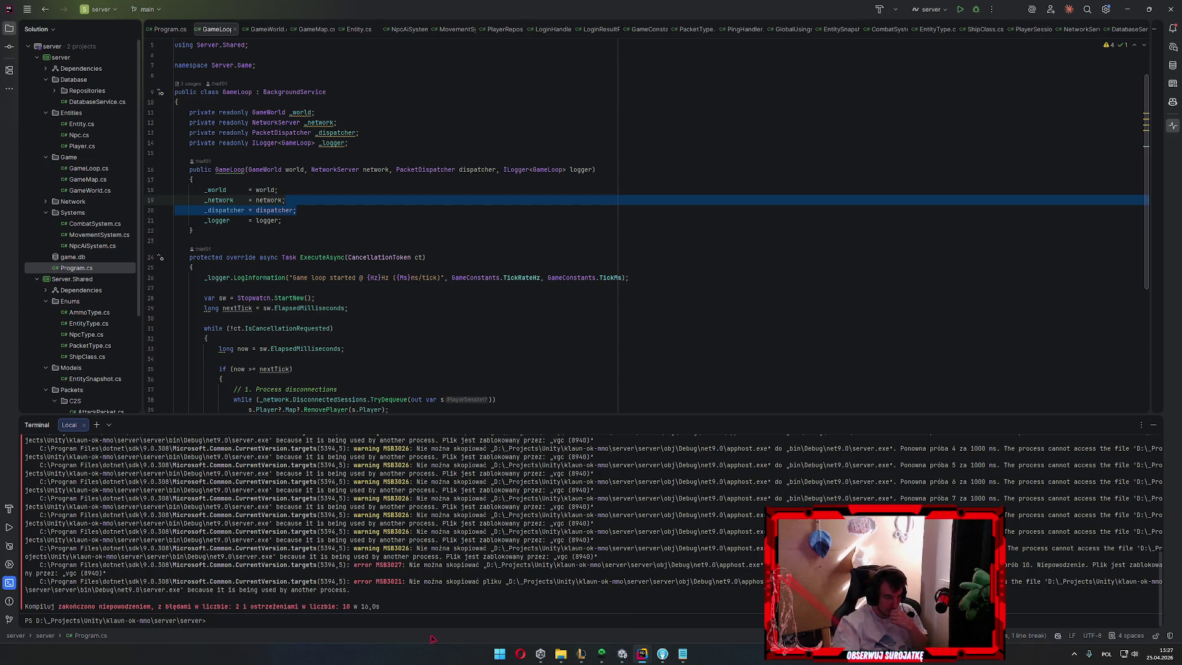
pyautogui.scroll(2, 431, 609)
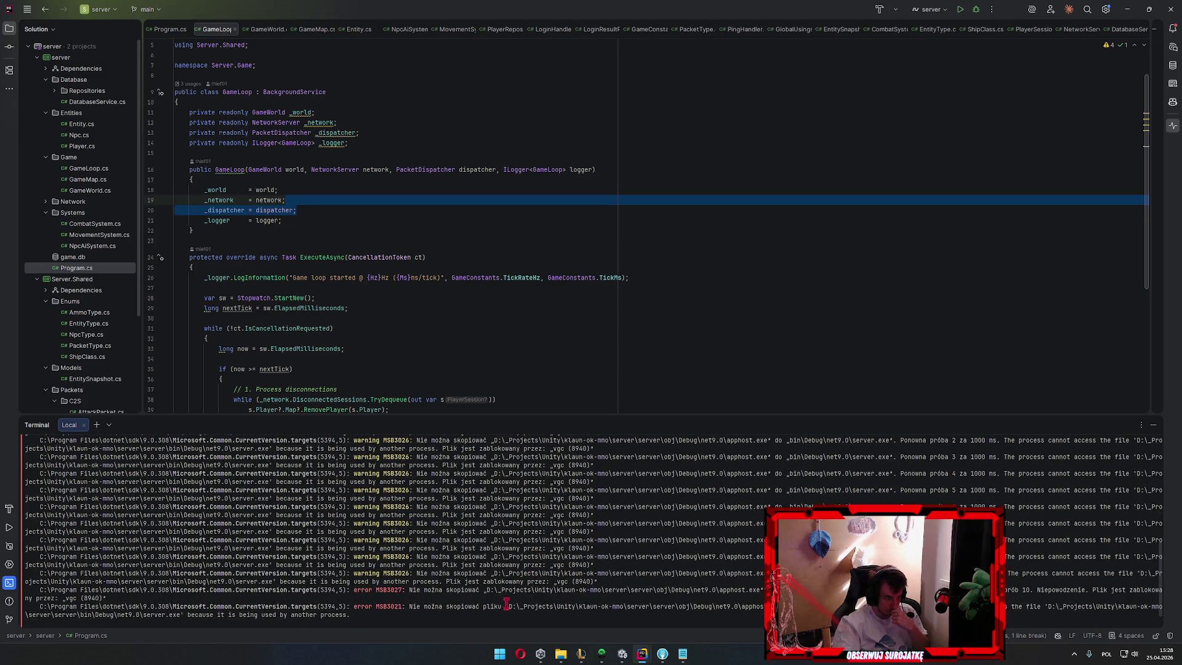
pyautogui.scroll(-2, 501, 606)
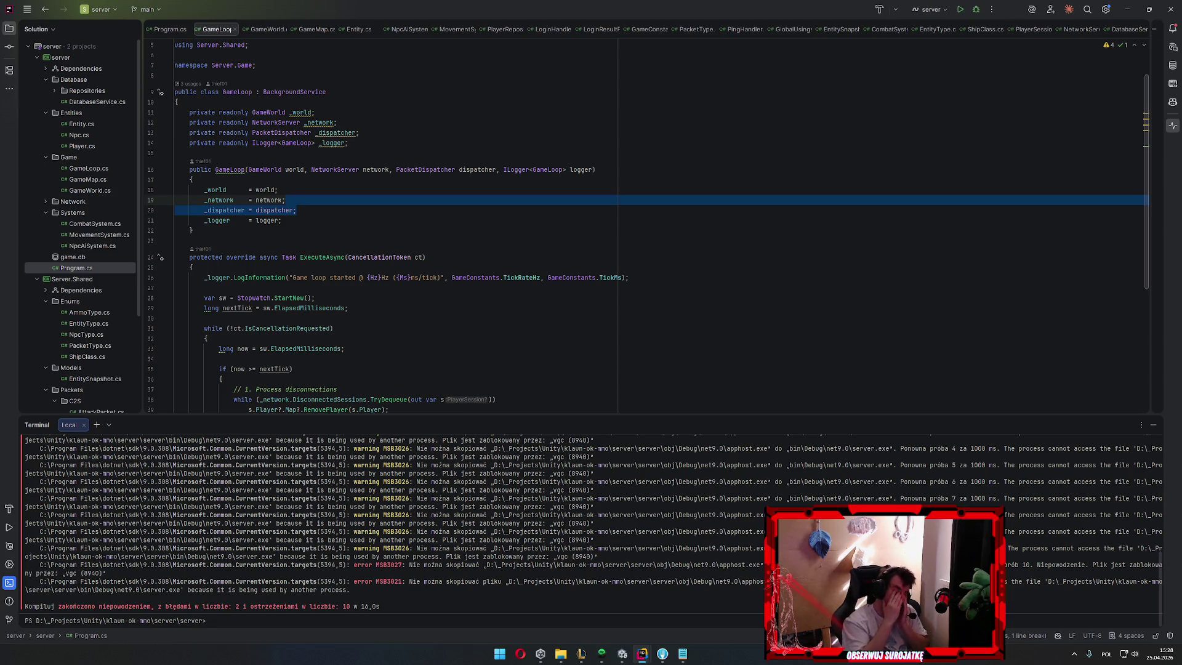
# Exit Vanguard from the system tray to release the server.exe lock
pyautogui.click(1073, 654)
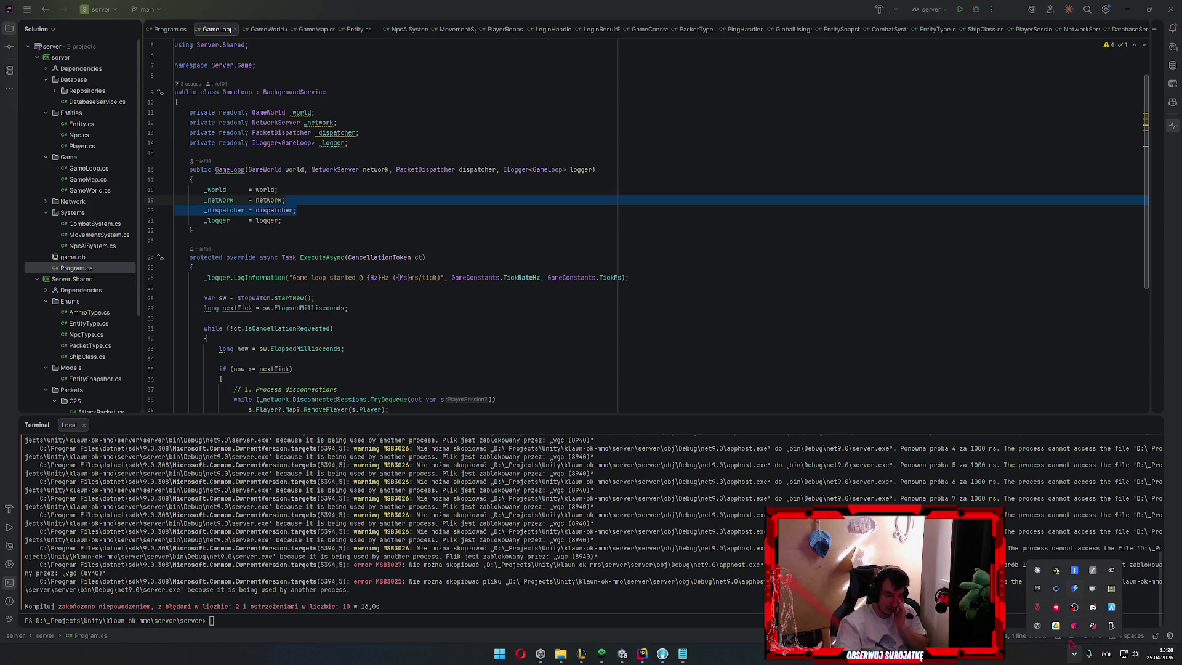
pyautogui.rightClick(1038, 609)
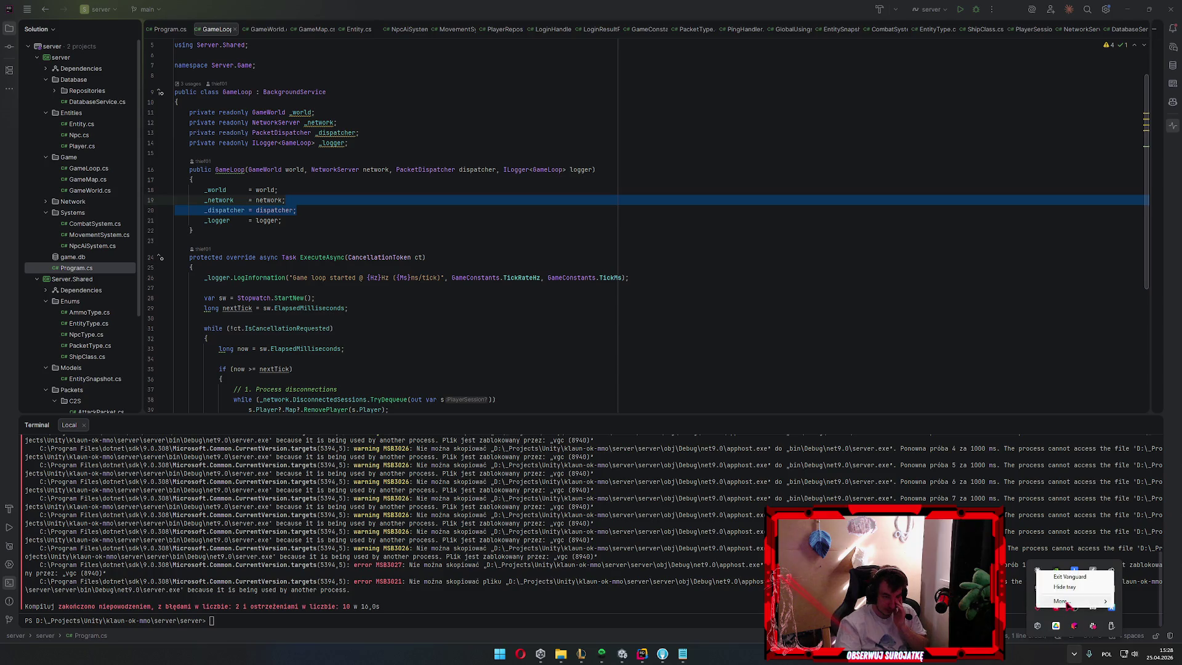
pyautogui.click(1070, 576)
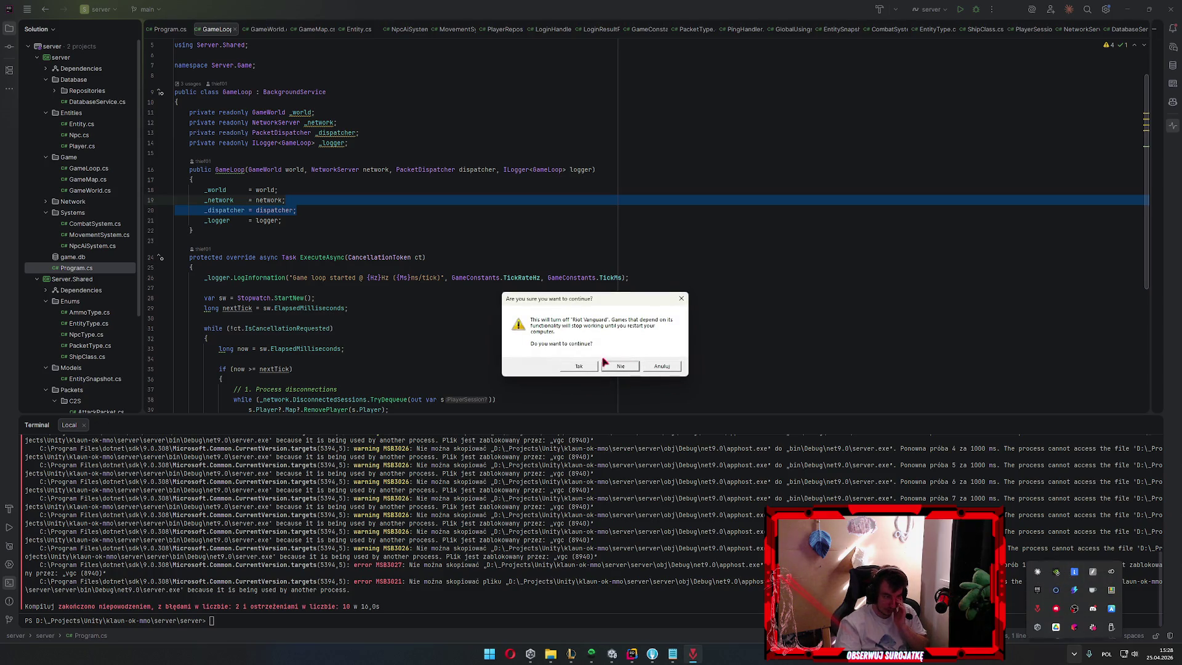
pyautogui.click(665, 369)
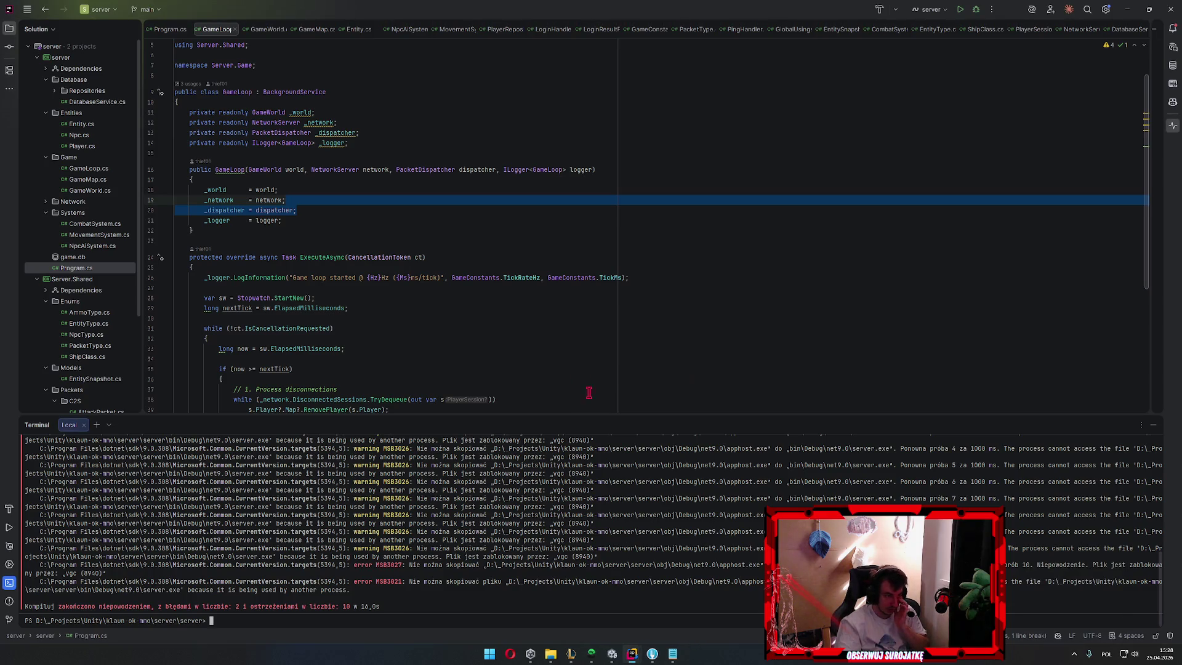
# Rebuild and run the server from the terminal so it listens on port 9050, then switch to Unity
pyautogui.click(961, 10)
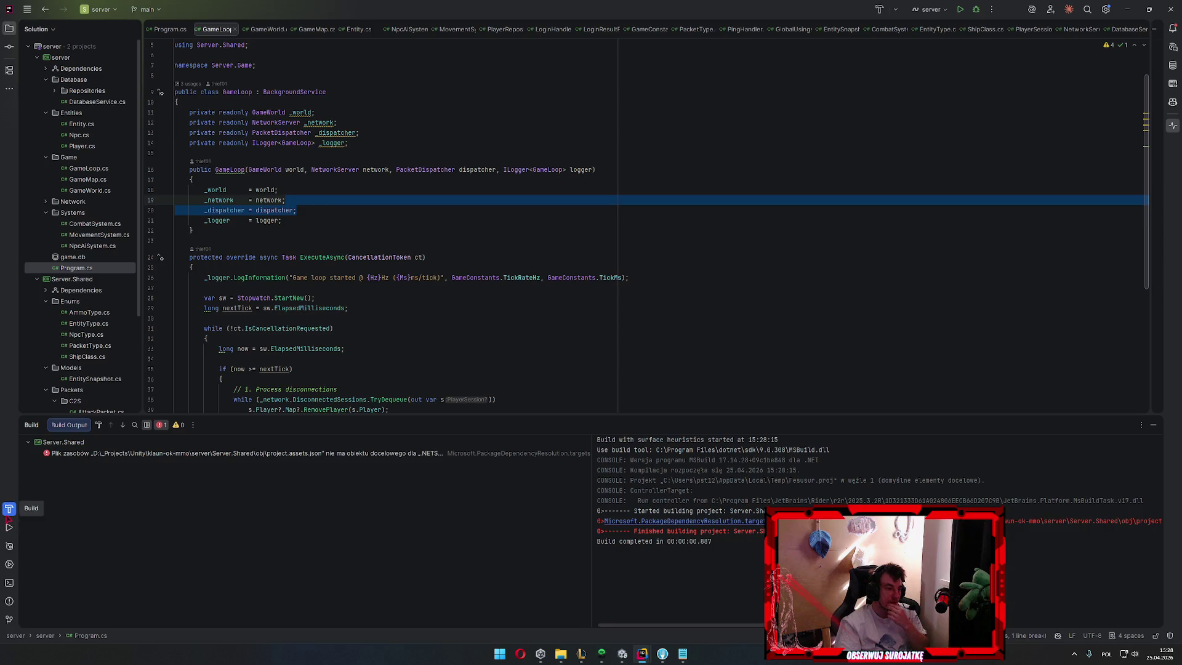
pyautogui.click(410, 456)
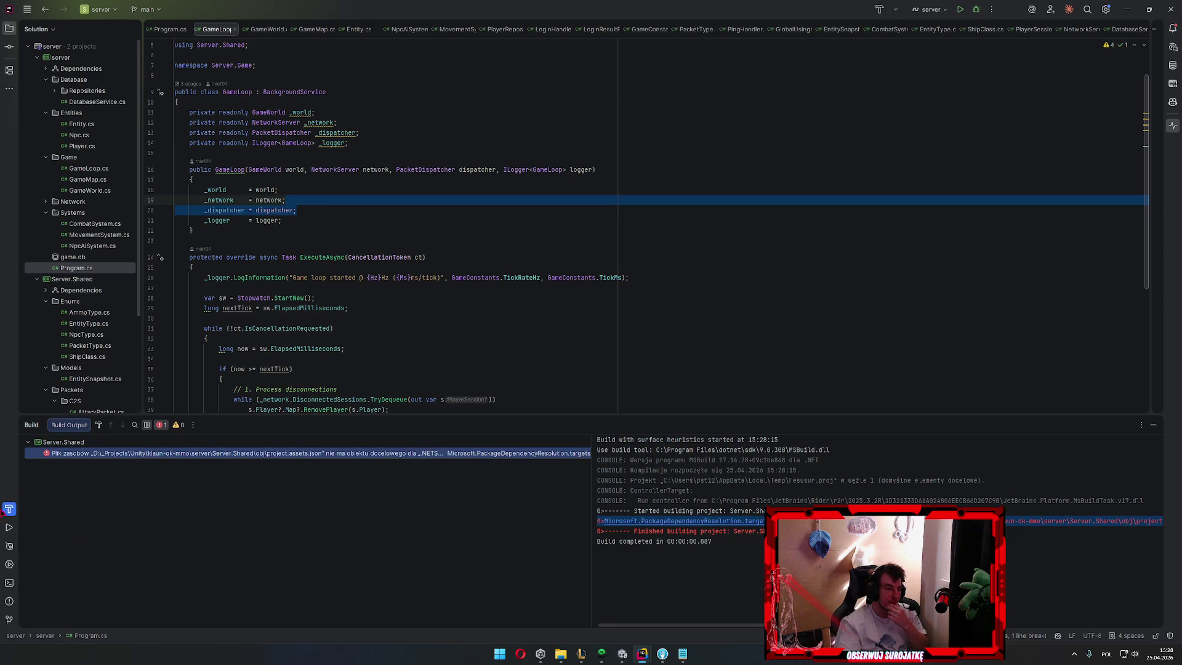
pyautogui.click(10, 546)
pyautogui.click(9, 583)
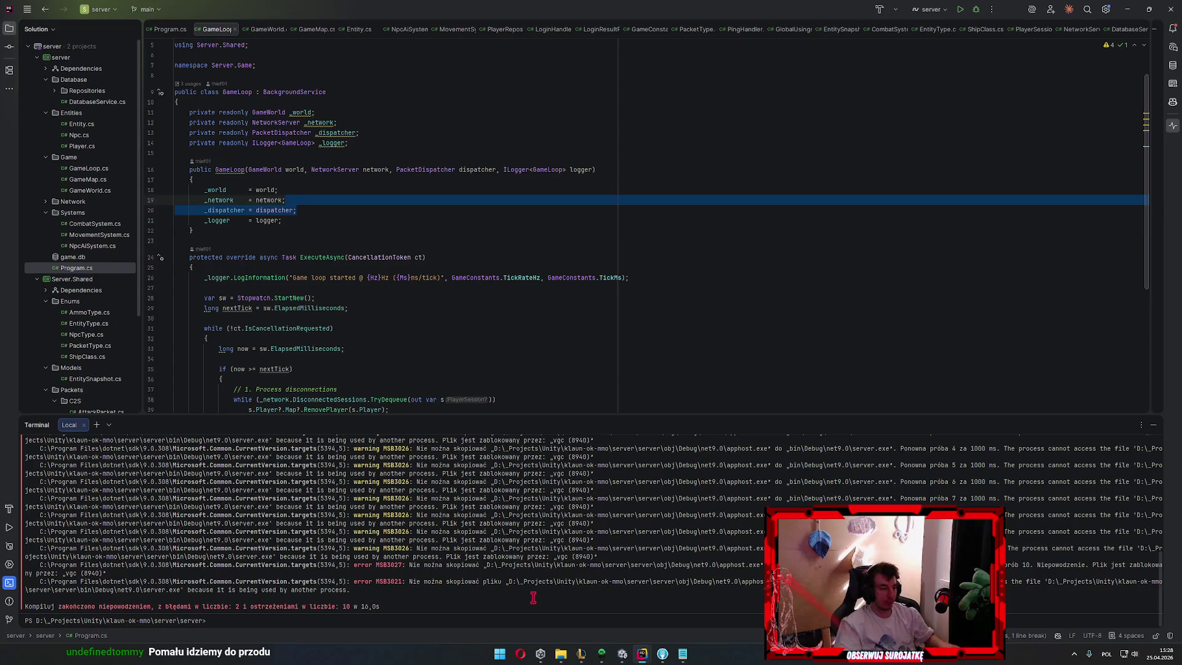
pyautogui.write('dotn')
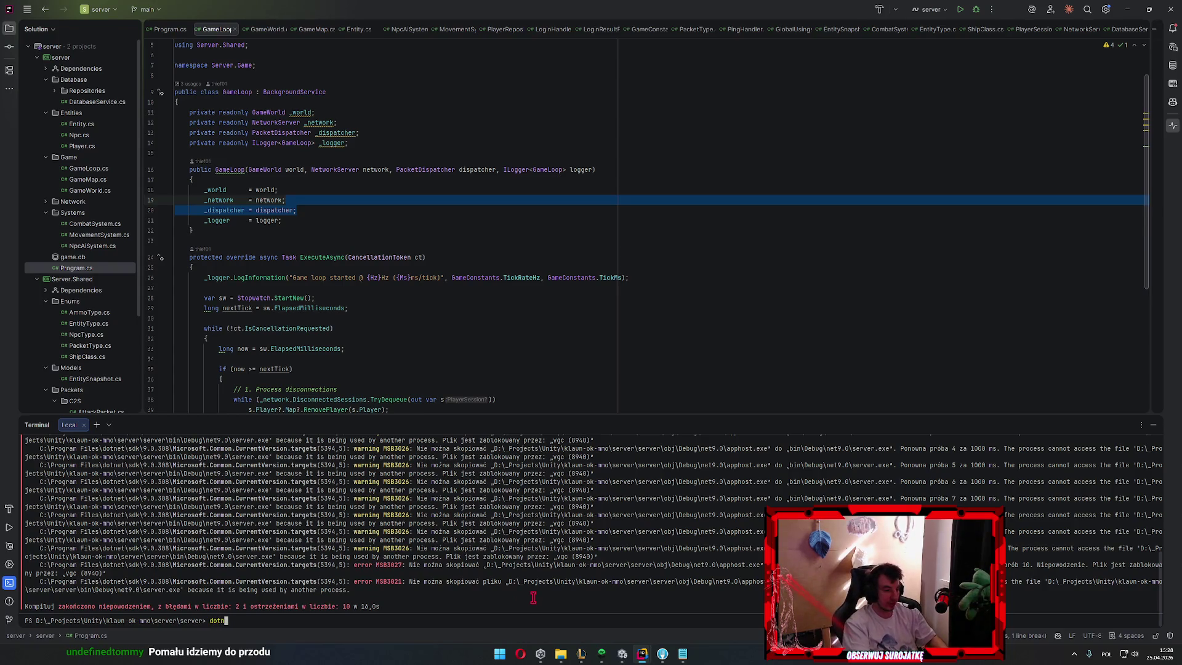
pyautogui.write('et build')
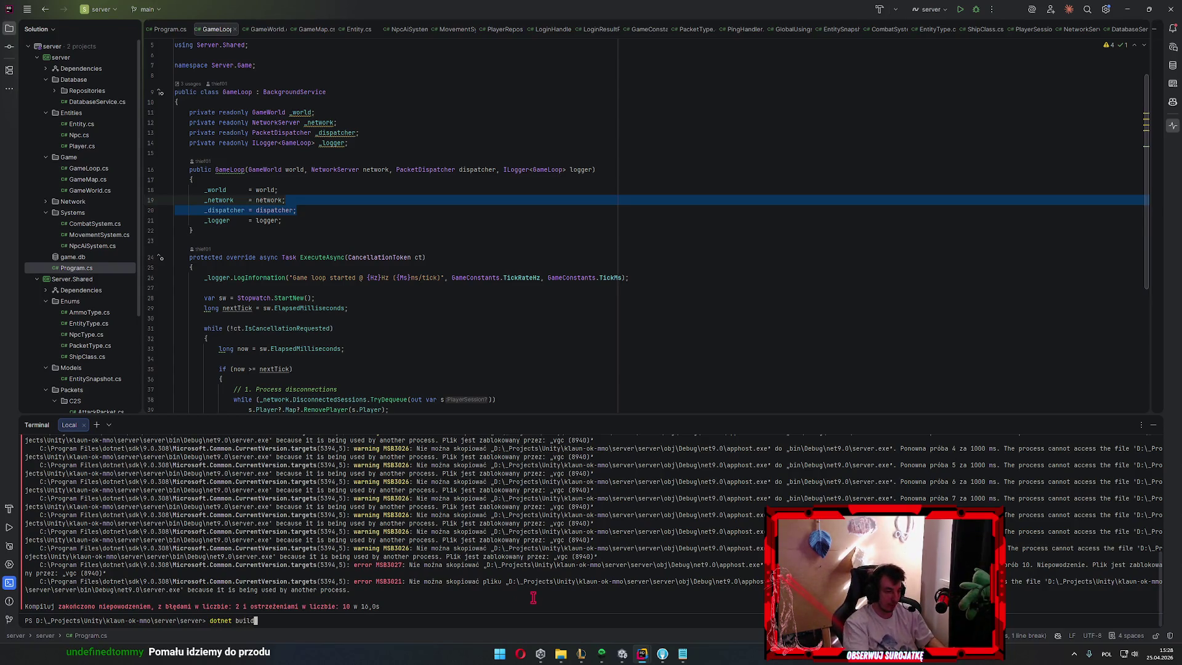
pyautogui.press('Return')
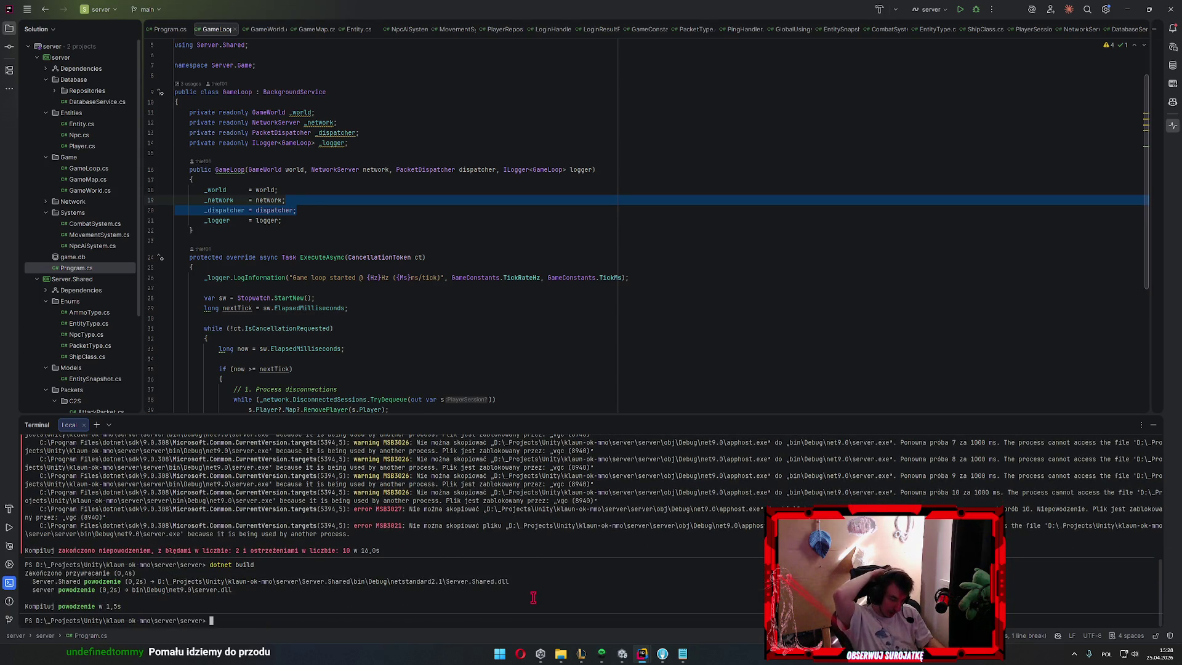
pyautogui.write('dotnet run')
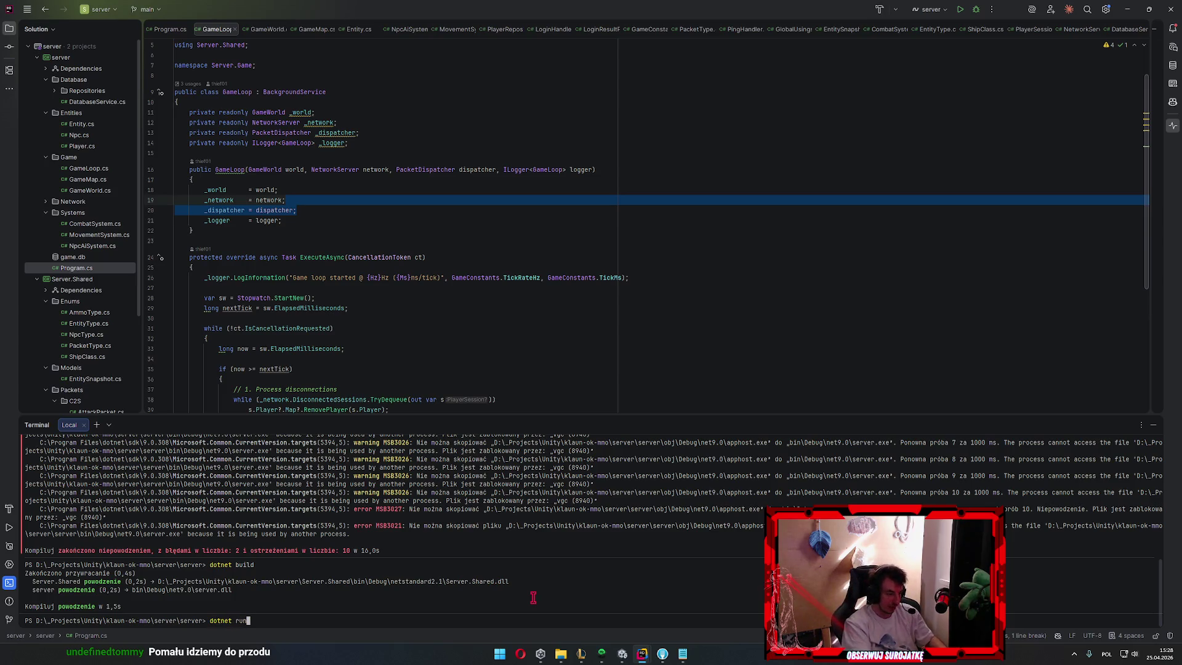
pyautogui.press('Return')
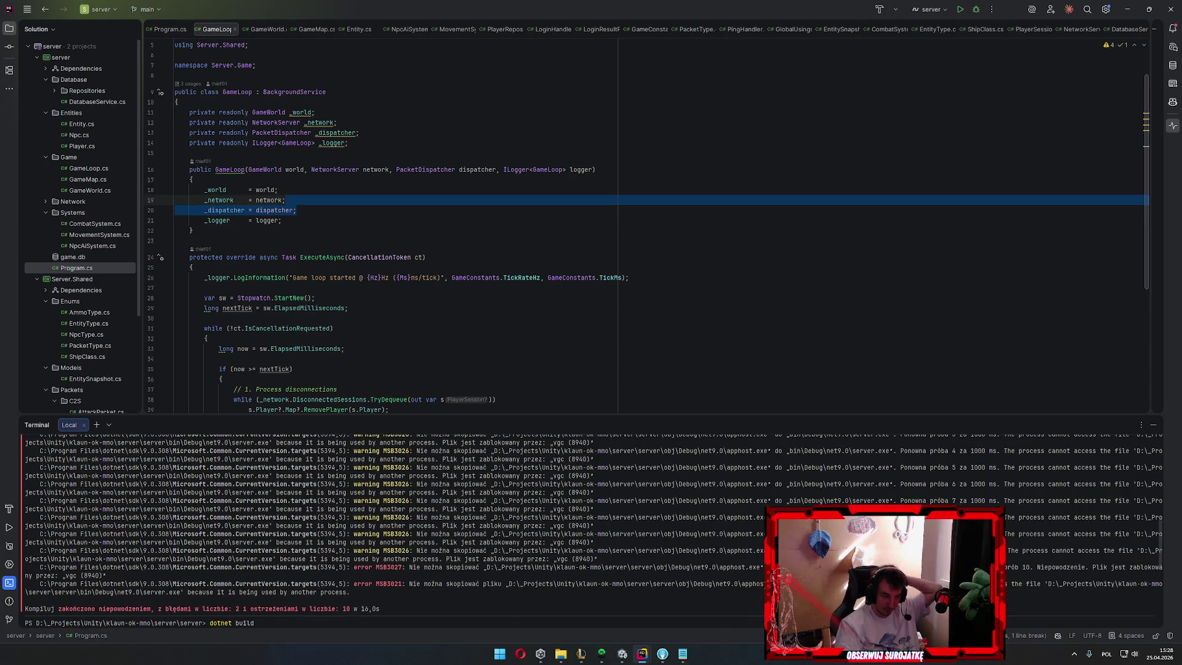
pyautogui.moveTo(923, 583); pyautogui.dragTo(351, 593)
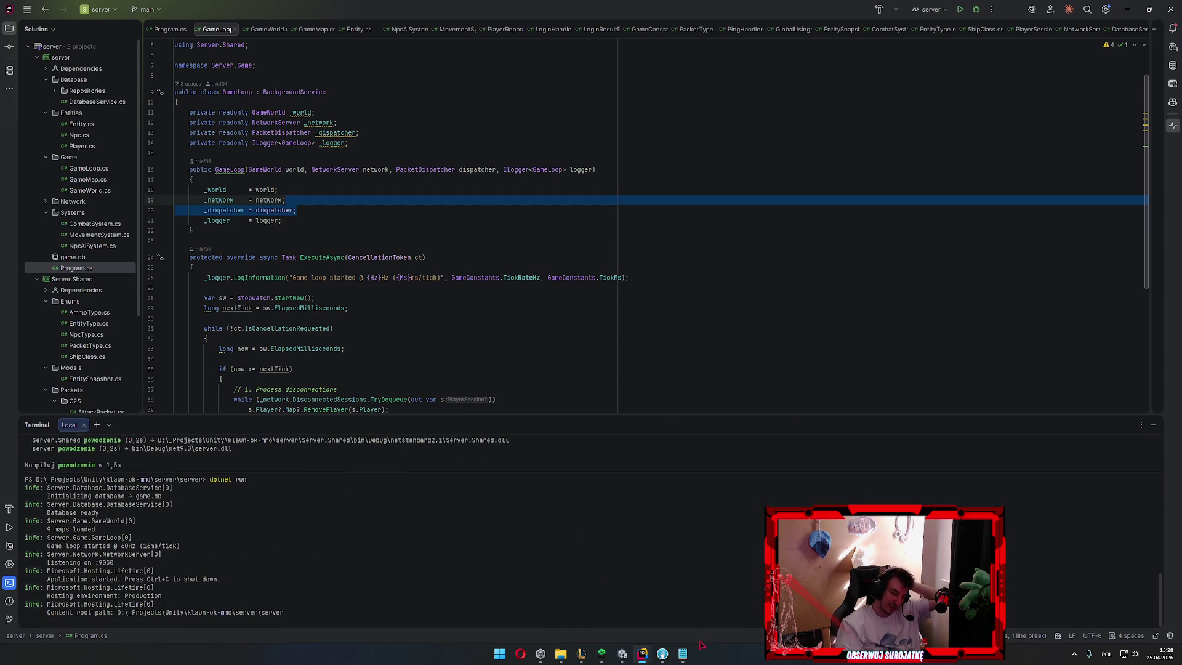
pyautogui.hotkey('alt', 'Tab')
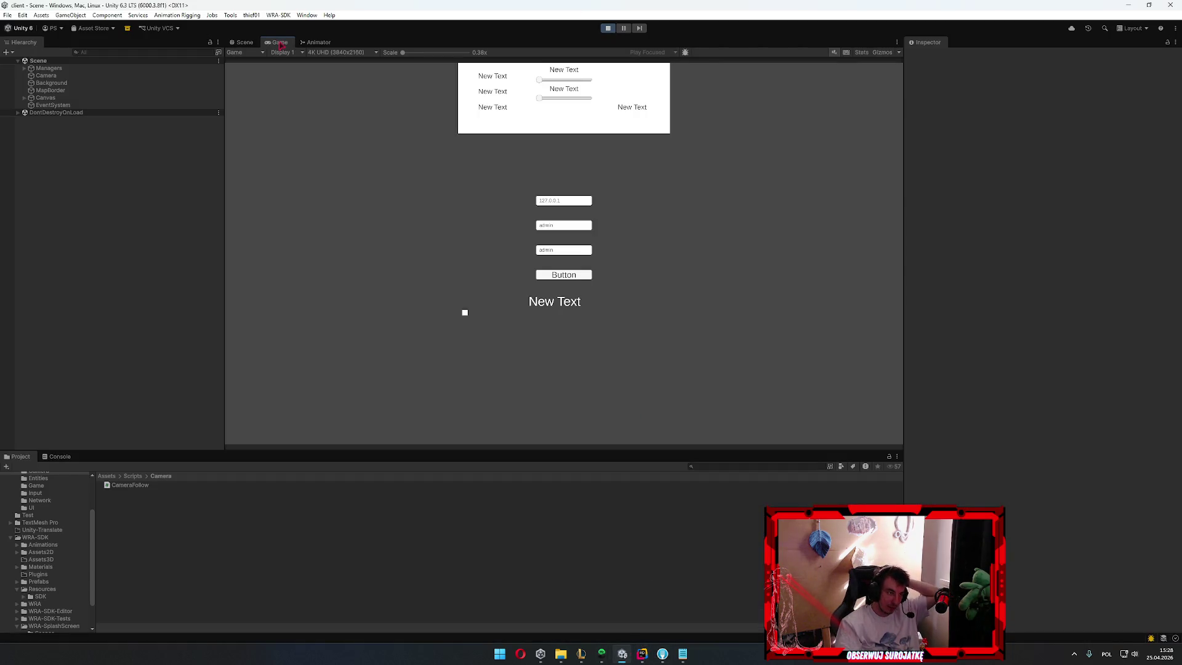
# Maximize the game view and log in to the server at 127.0.0.1 so the ships load
pyautogui.doubleClick(278, 43)
pyautogui.moveTo(642, 653)
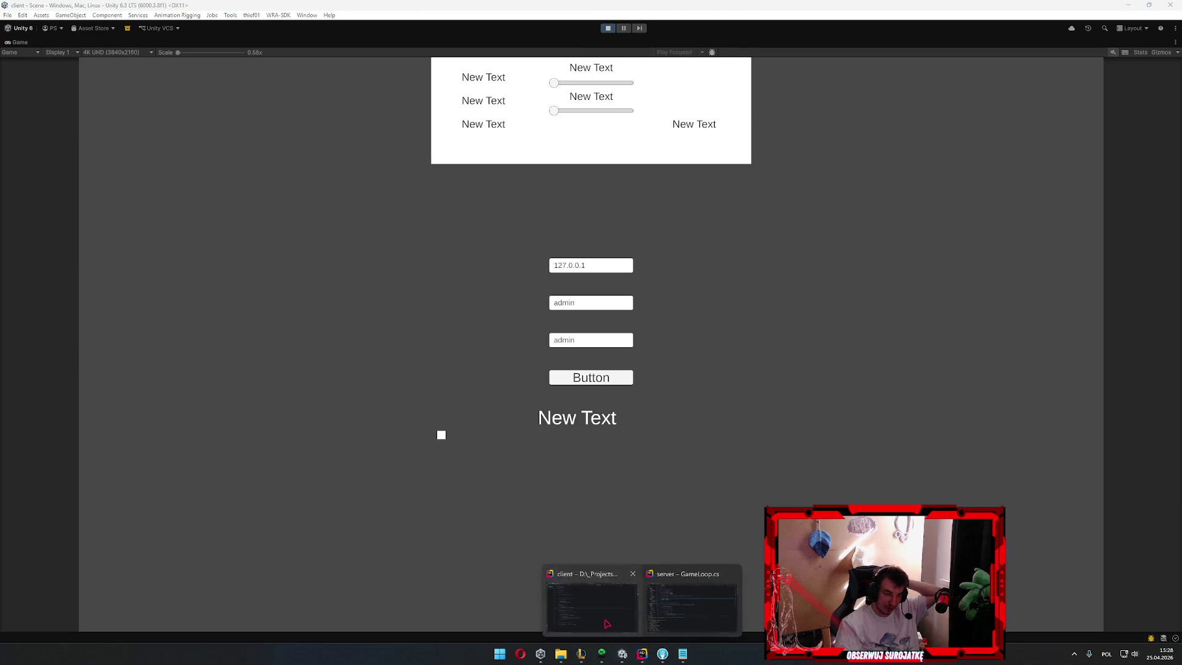
pyautogui.click(606, 624)
pyautogui.click(642, 654)
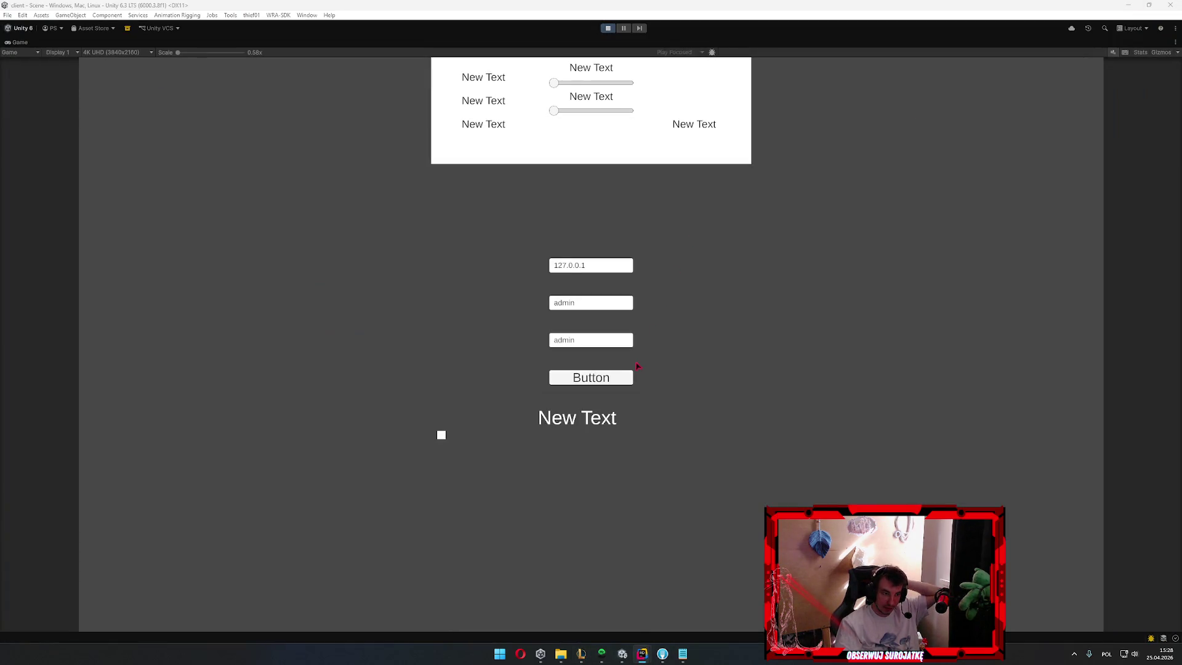
pyautogui.click(591, 378)
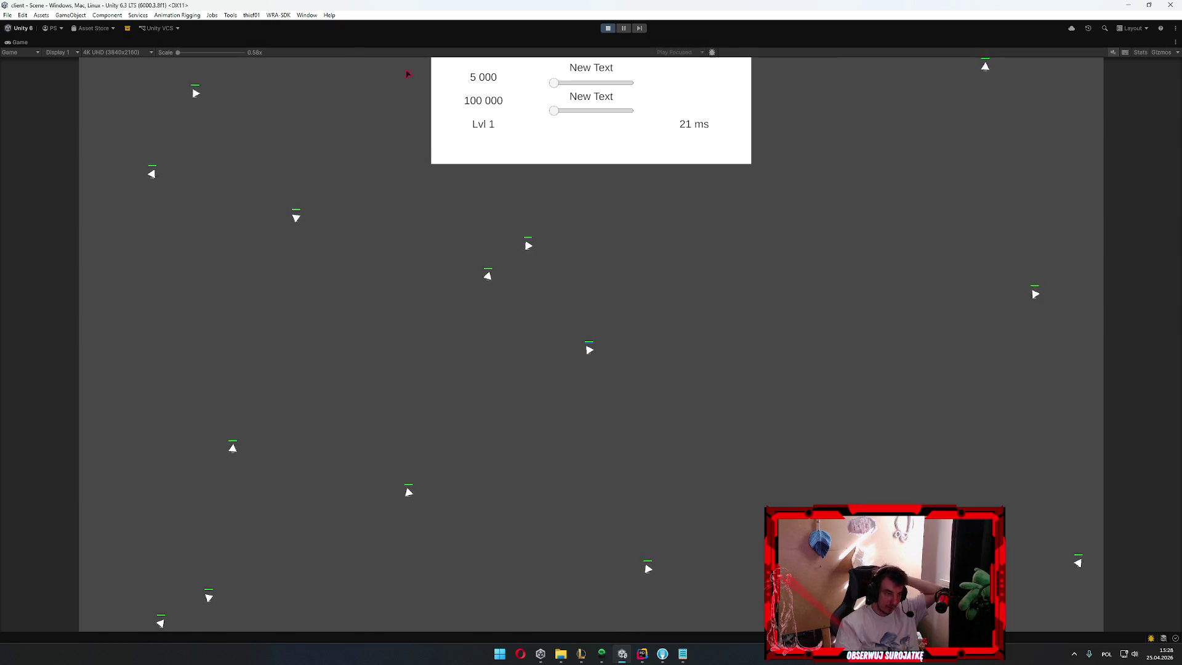
pyautogui.scroll(2, 407, 74)
pyautogui.scroll(2, 462, 157)
pyautogui.scroll(2, 517, 241)
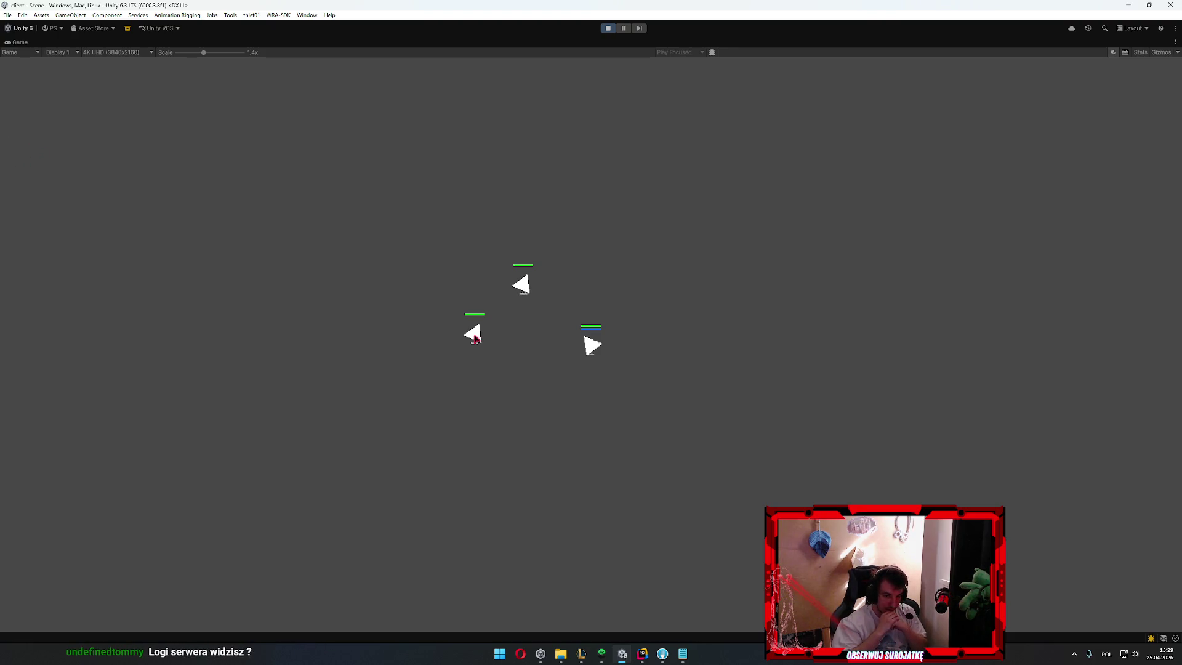
pyautogui.moveTo(623, 654)
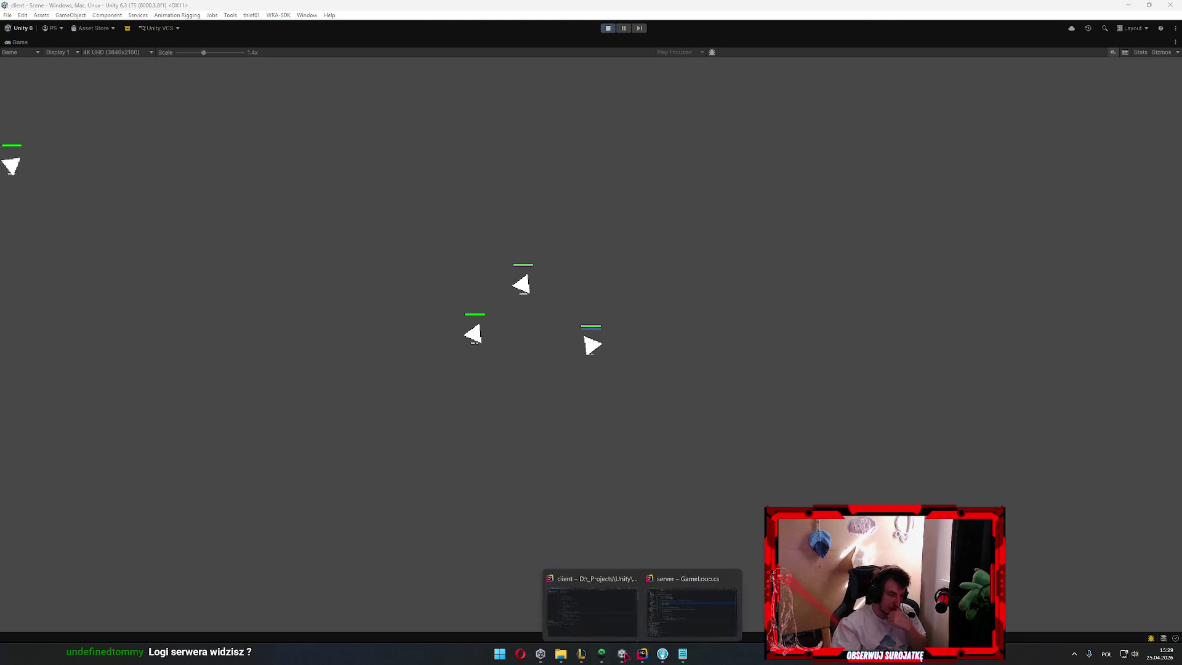
pyautogui.click(601, 609)
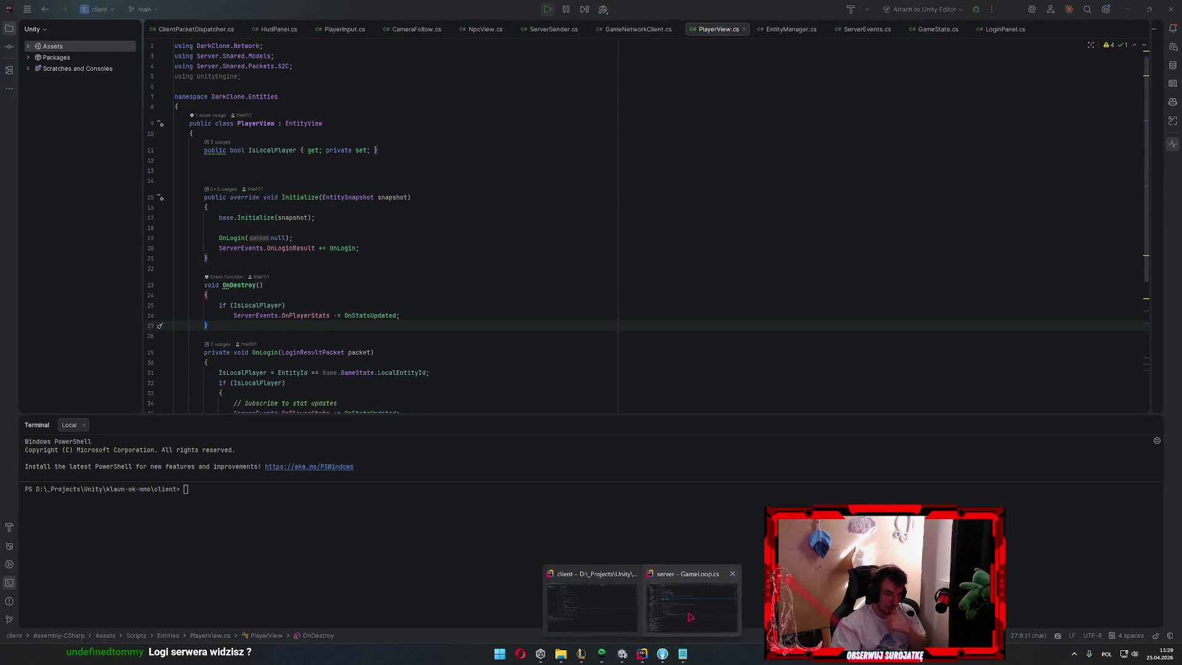
pyautogui.click(693, 601)
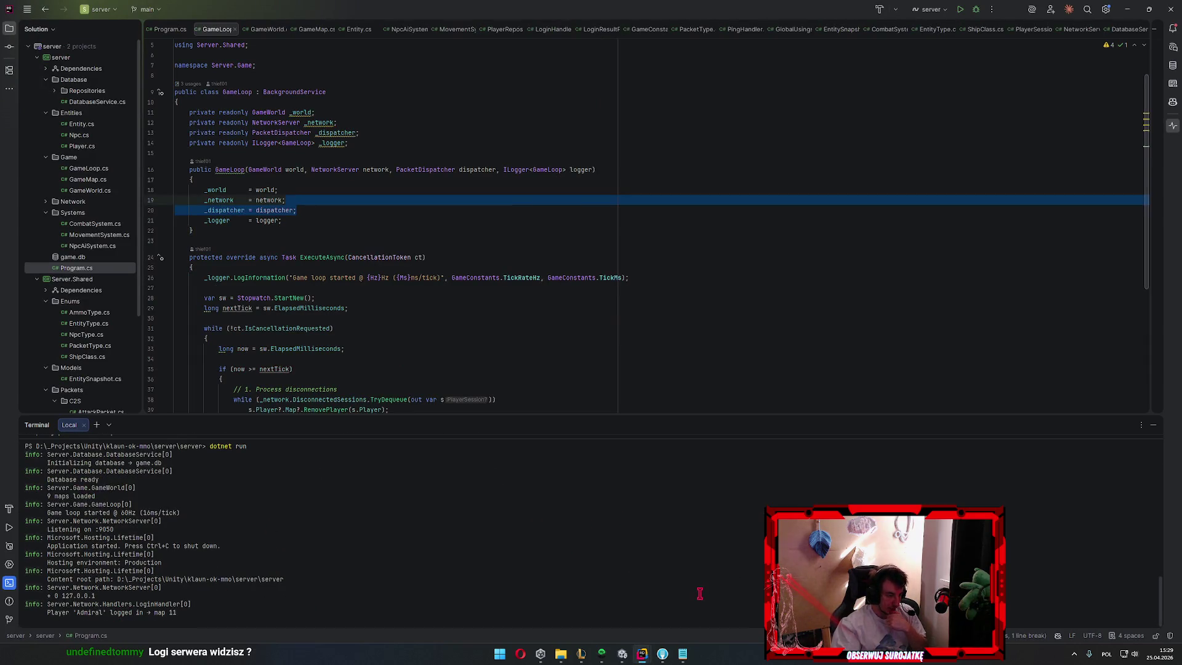
pyautogui.click(622, 654)
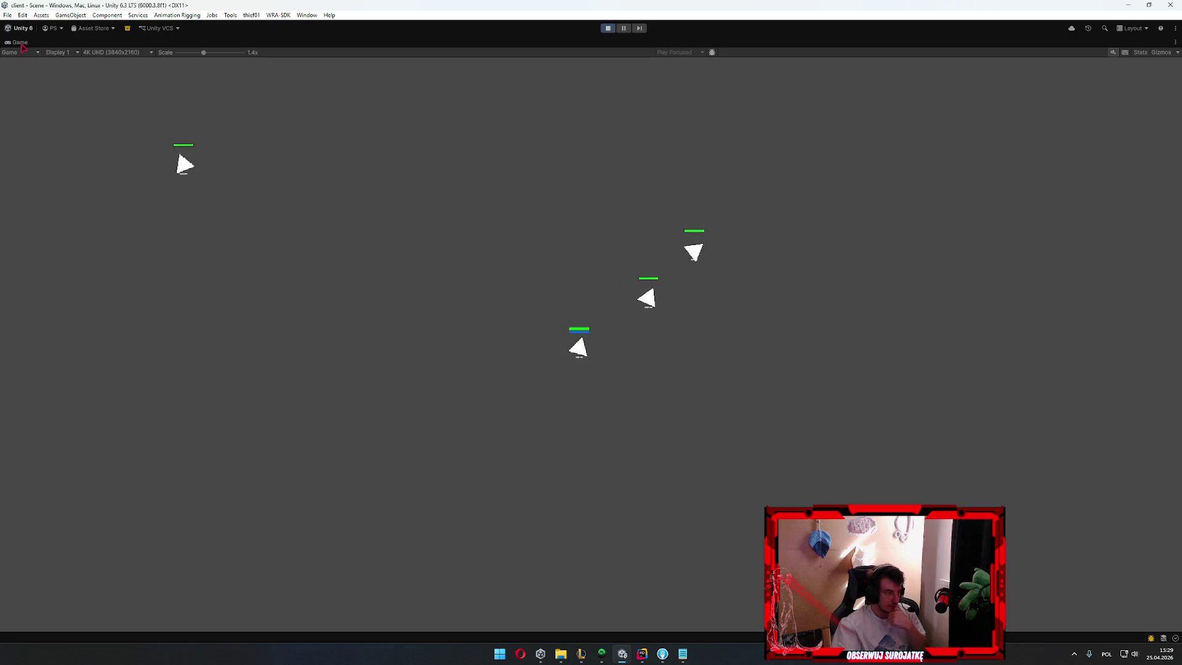
# Restore the full editor layout, scale the Game view up to about 1.3x, and switch to the Scene view
pyautogui.hotkey('shift', 'space')
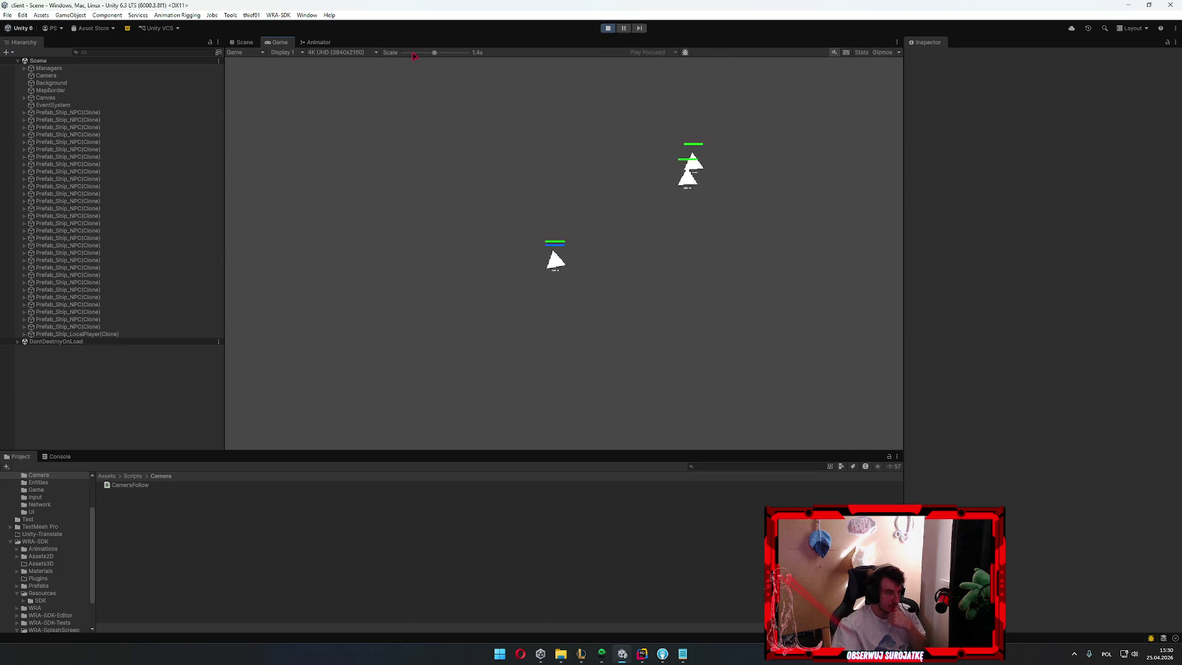
pyautogui.scroll(-5, 504, 284)
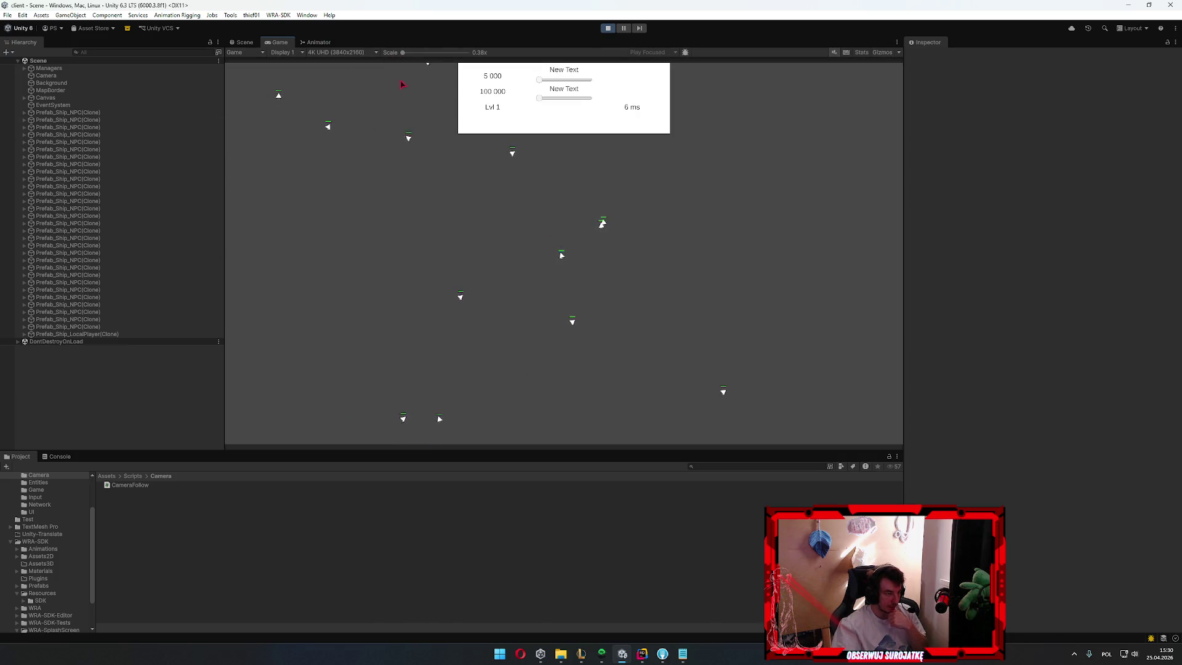
pyautogui.moveTo(412, 56); pyautogui.dragTo(418, 53)
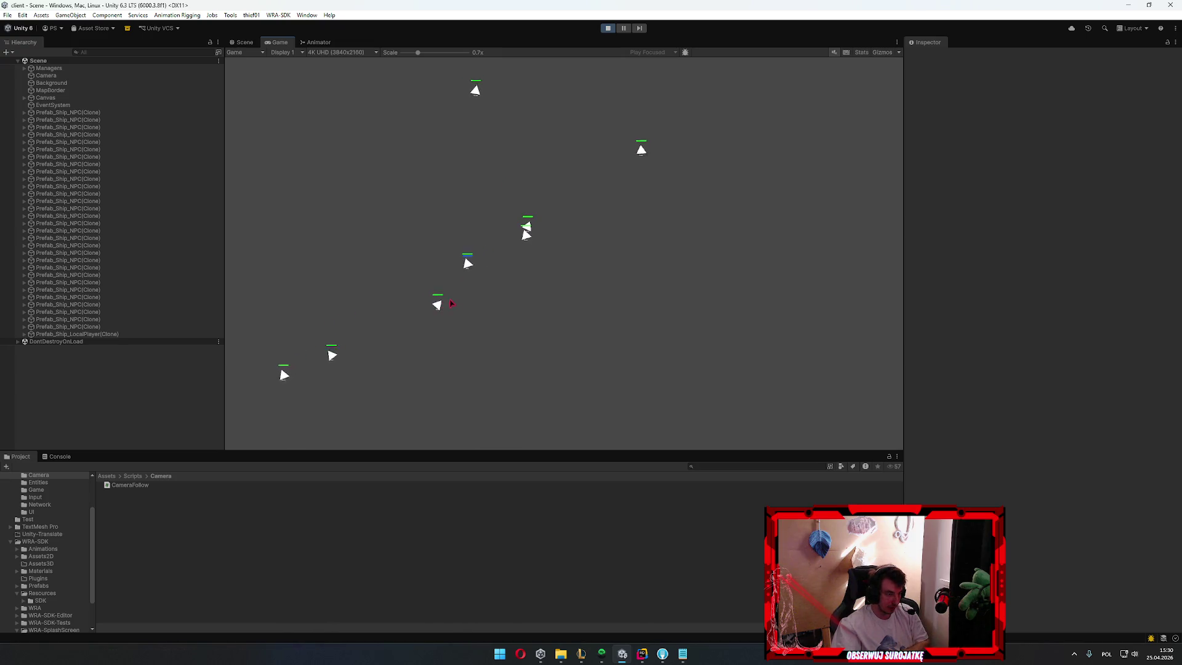
pyautogui.moveTo(418, 53); pyautogui.dragTo(433, 53)
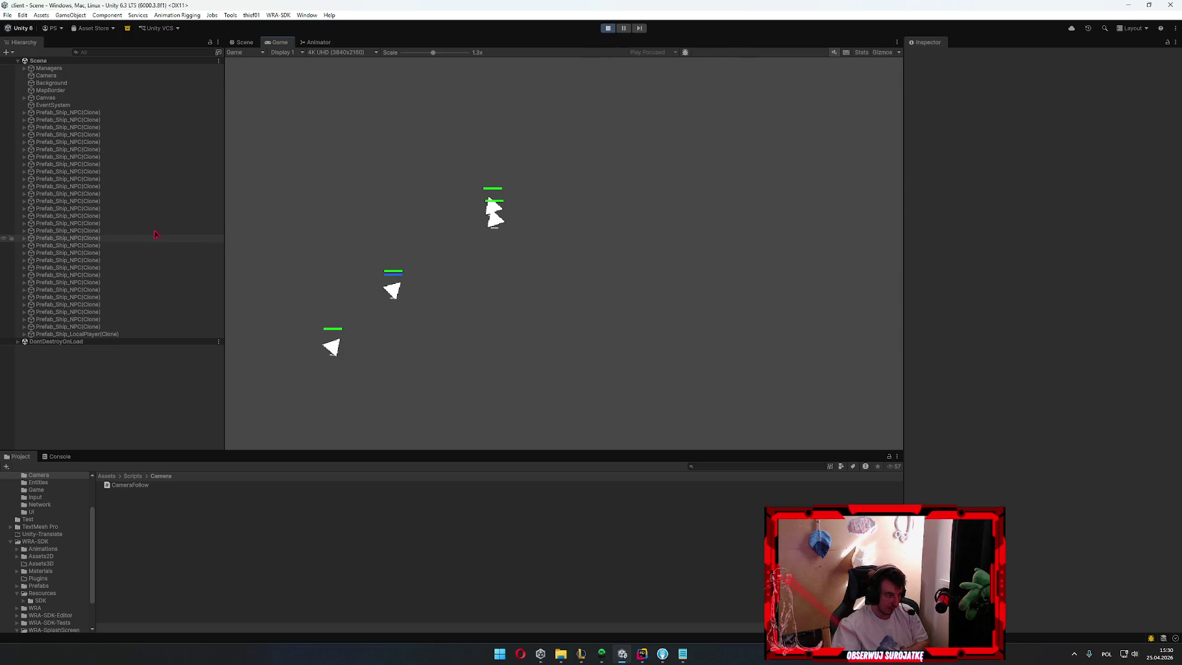
pyautogui.click(243, 44)
pyautogui.scroll(3, 488, 264)
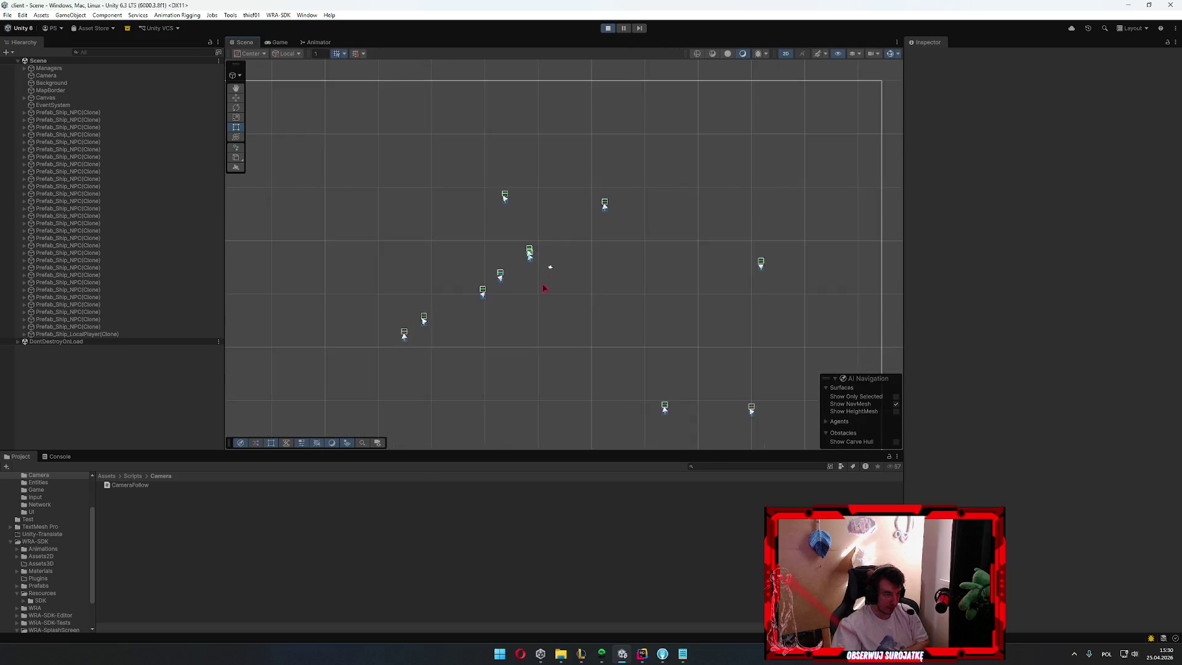
pyautogui.scroll(3, 547, 282)
pyautogui.scroll(3, 534, 236)
pyautogui.scroll(3, 532, 236)
pyautogui.scroll(2, 545, 230)
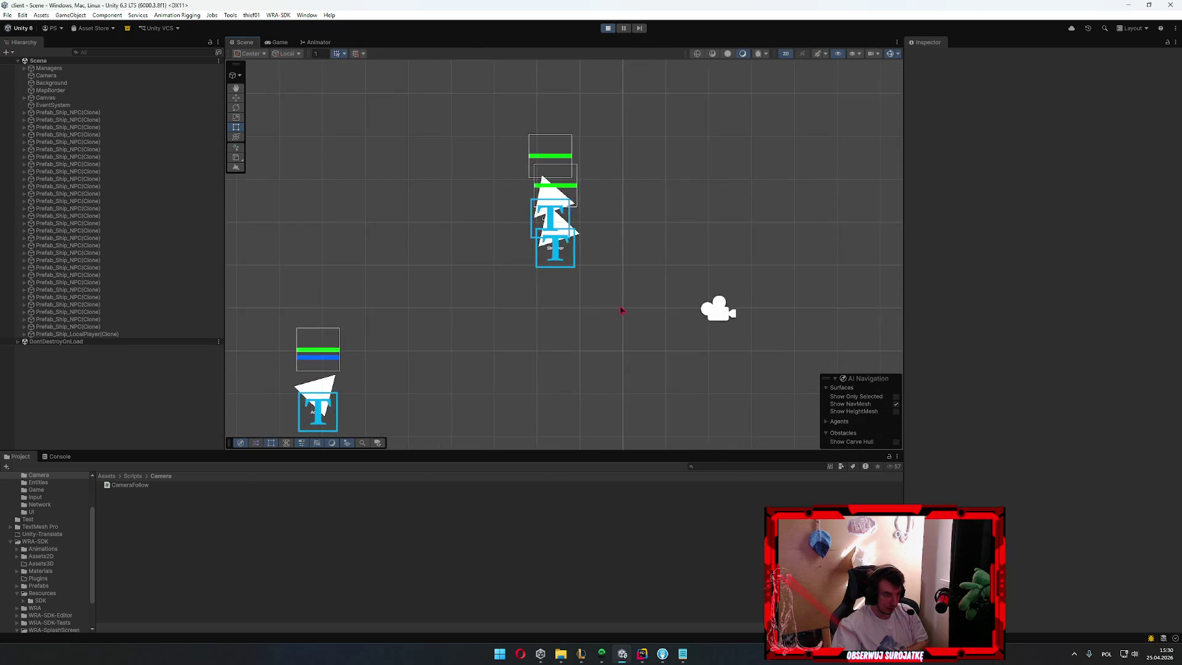
pyautogui.scroll(2, 554, 213)
pyautogui.scroll(3, 565, 174)
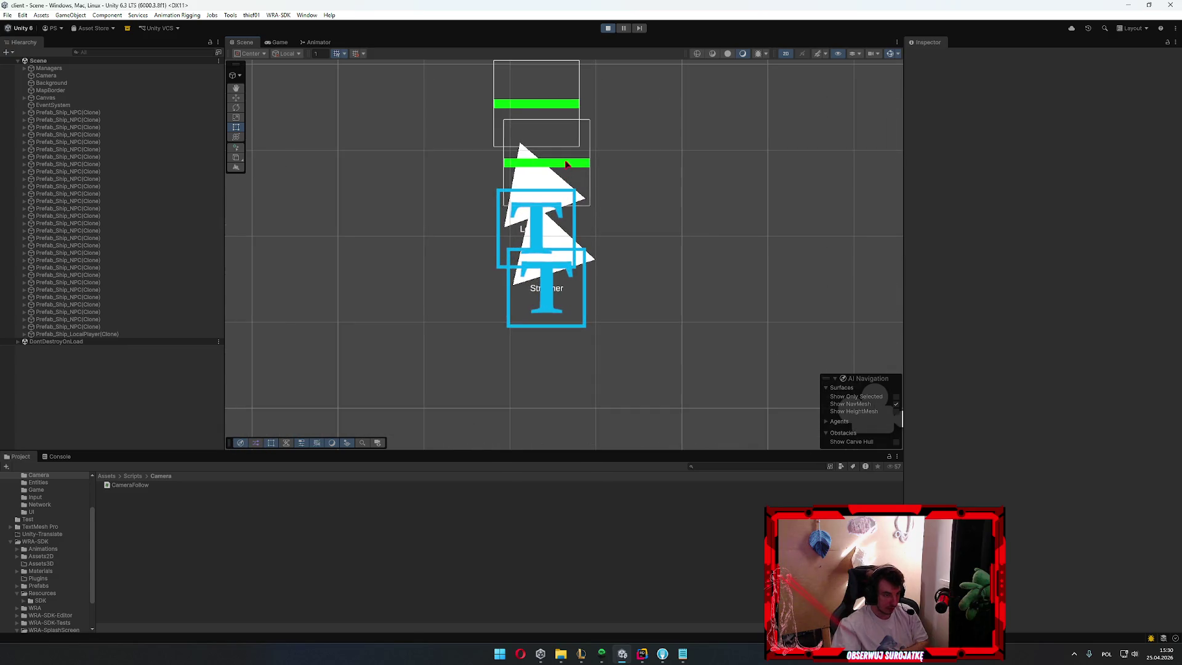
# Inspect the ship's green health bar and its Canvas in the Hierarchy, return to the Game view and stop play mode
pyautogui.click(566, 163)
pyautogui.click(553, 161)
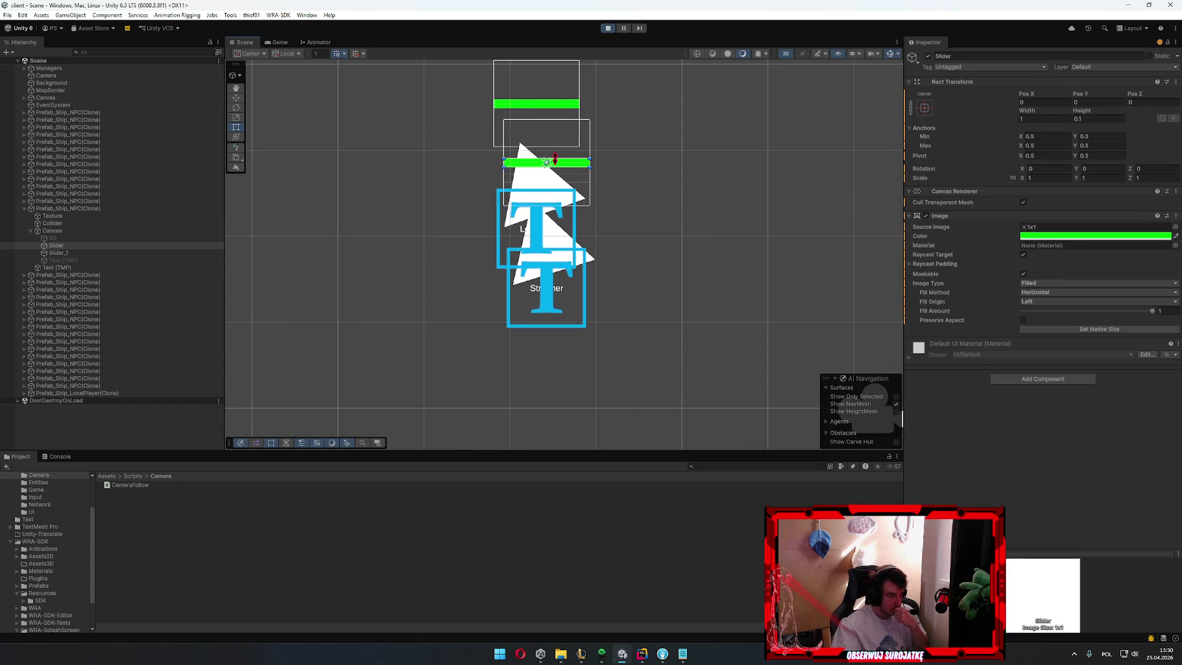
pyautogui.moveTo(53, 230)
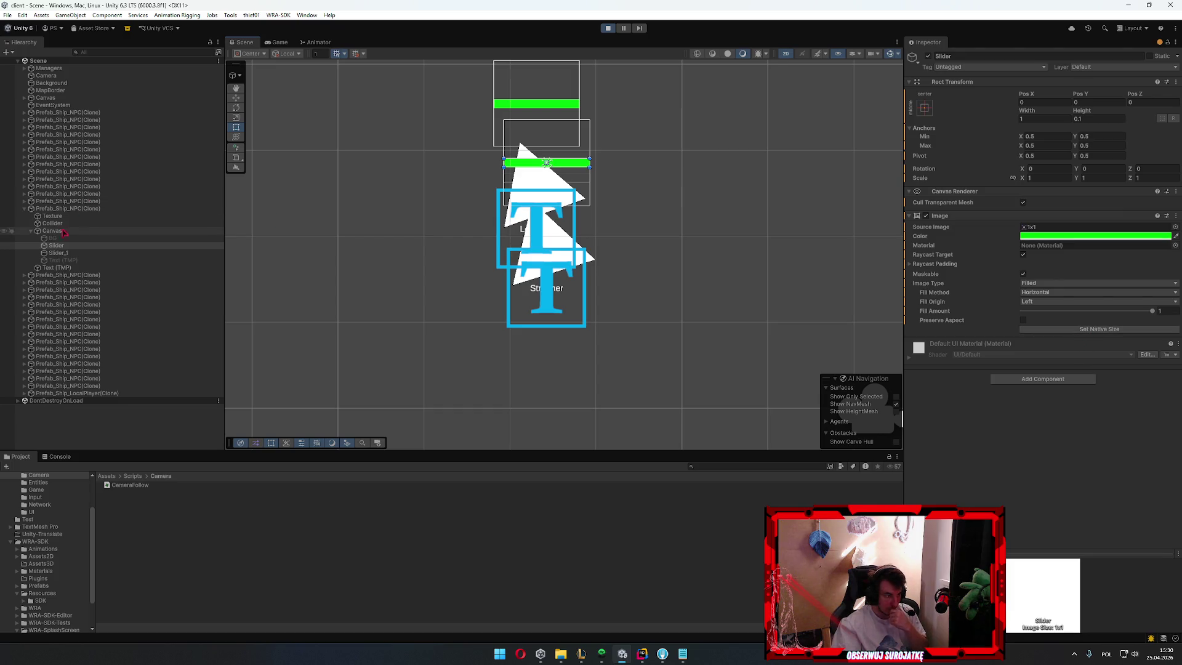
pyautogui.click(64, 232)
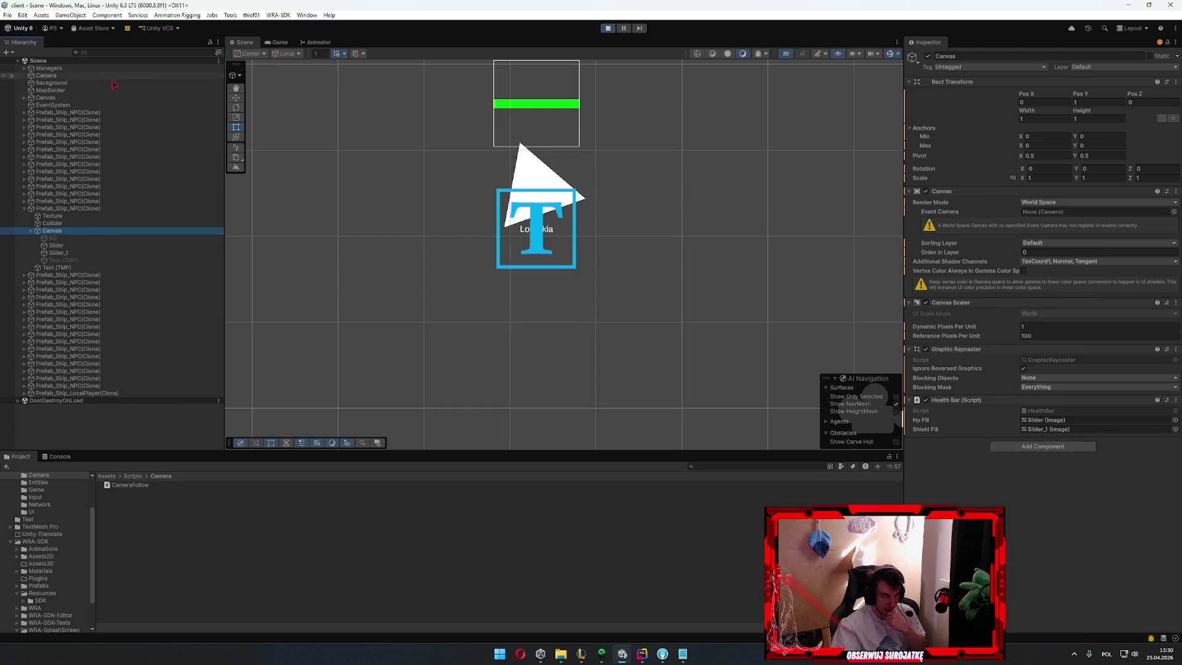
pyautogui.scroll(-3, 612, 212)
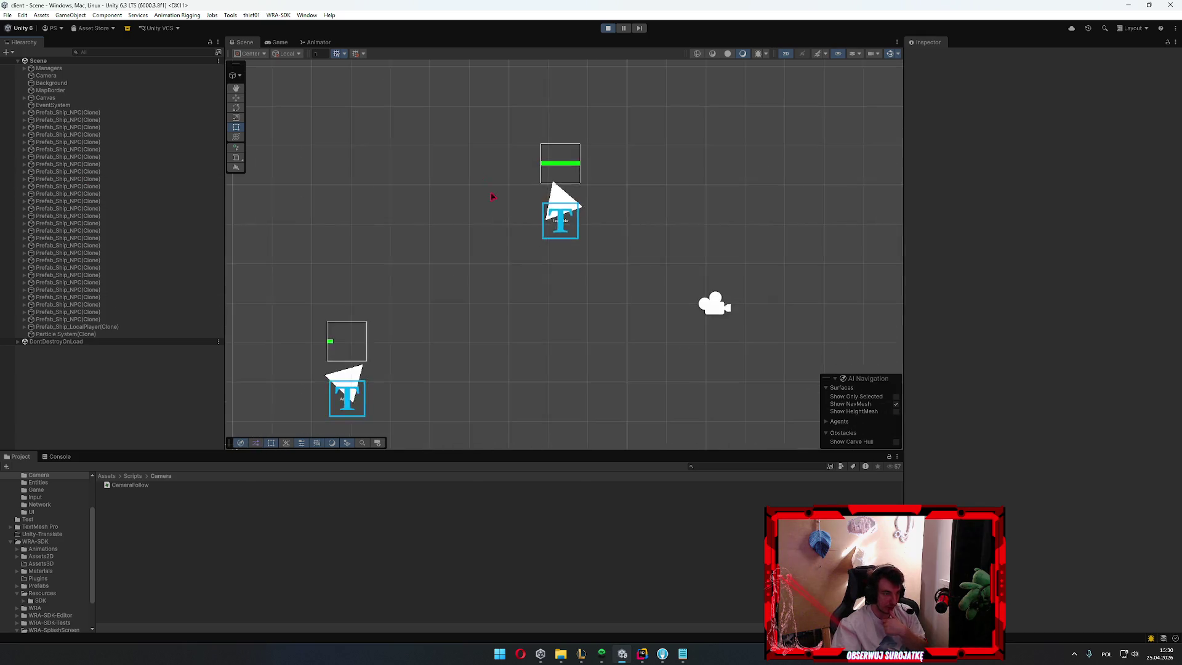
pyautogui.click(280, 41)
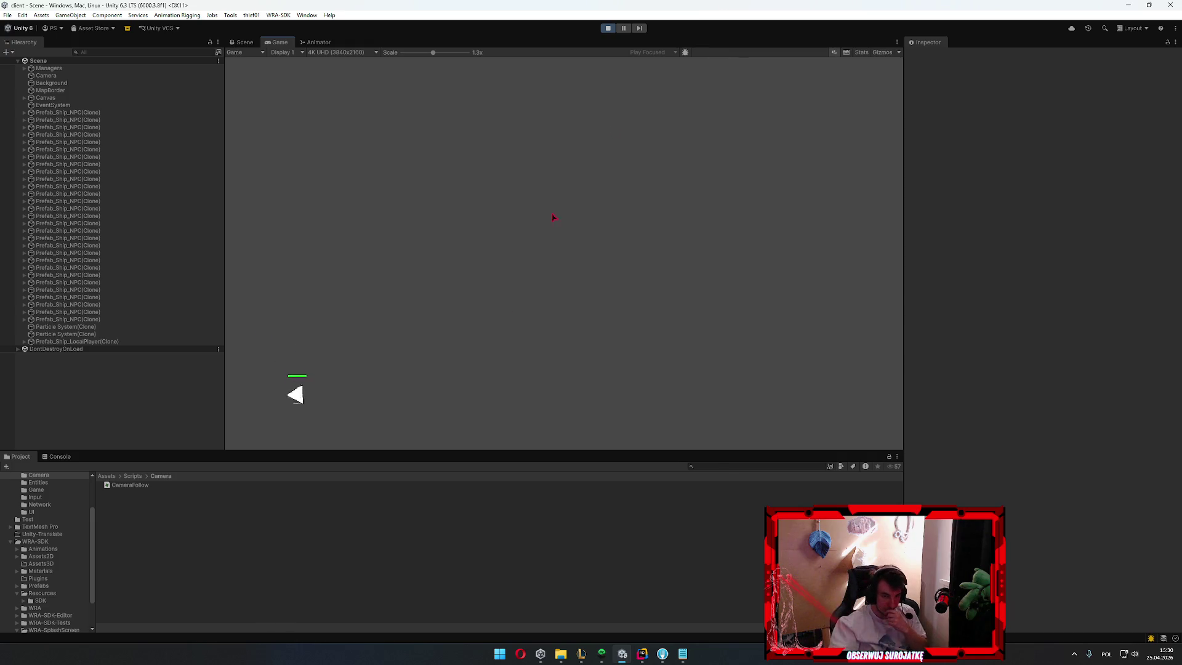
pyautogui.hotkey('ctrl', 'p')
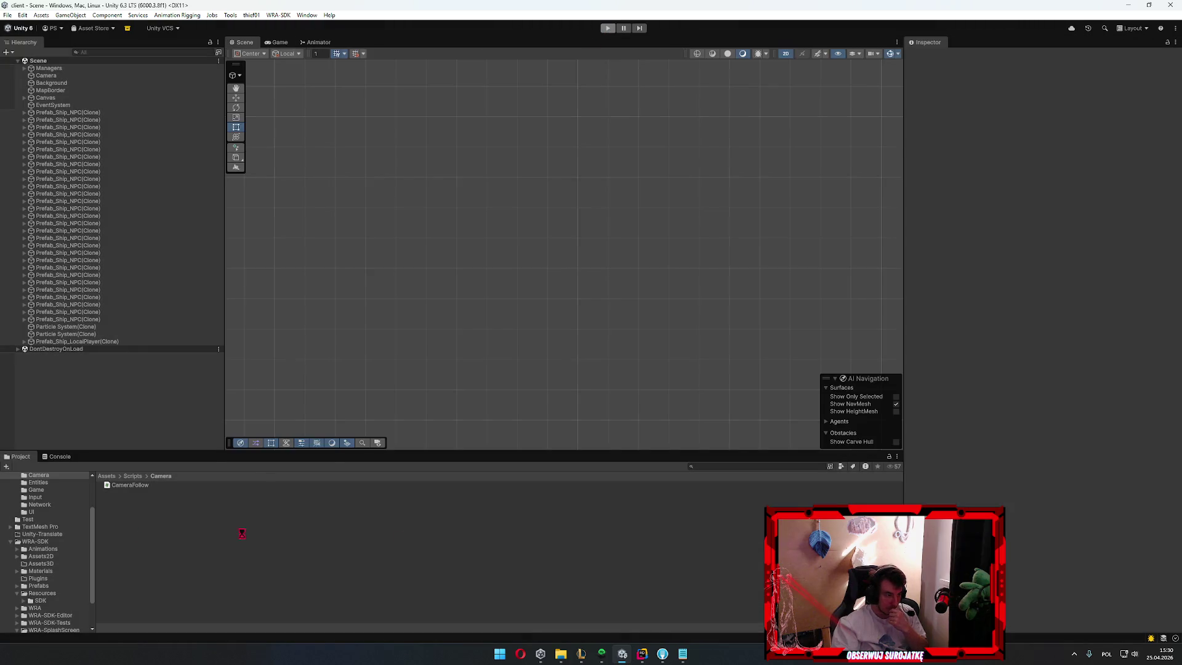
pyautogui.scroll(2, 31, 566)
# Browse the Project assets to the Resources folder and open the Prefab_Ship_NPC prefab for editing
pyautogui.click(41, 556)
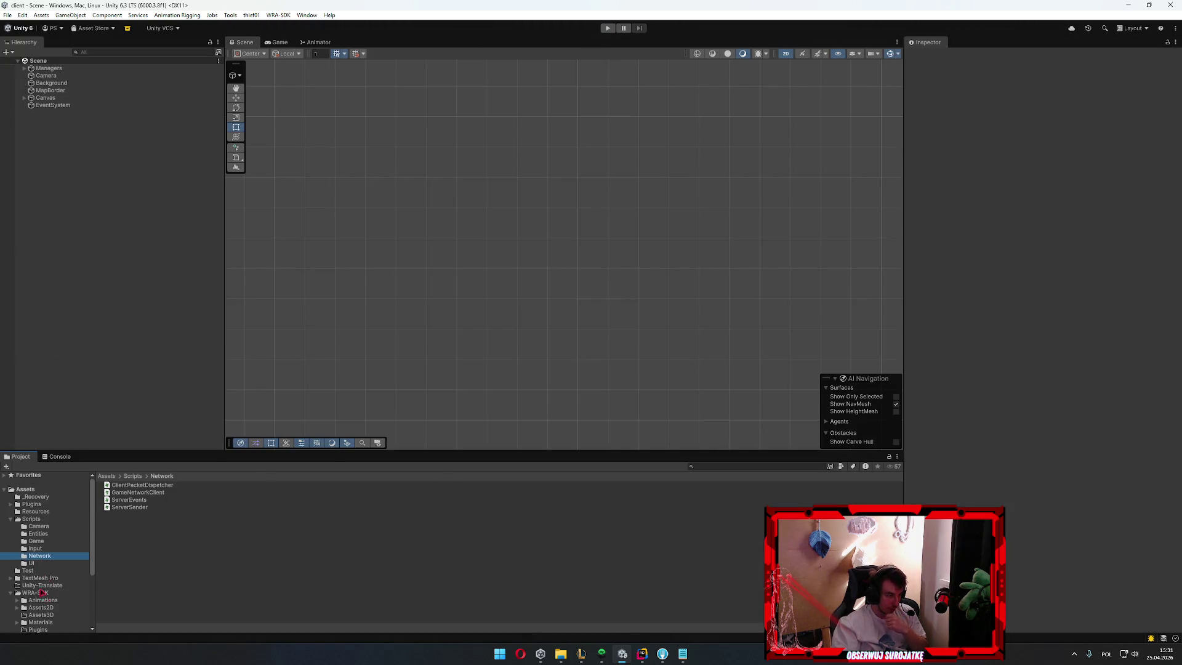
pyautogui.scroll(-5, 36, 565)
pyautogui.scroll(1, 39, 545)
pyautogui.click(39, 534)
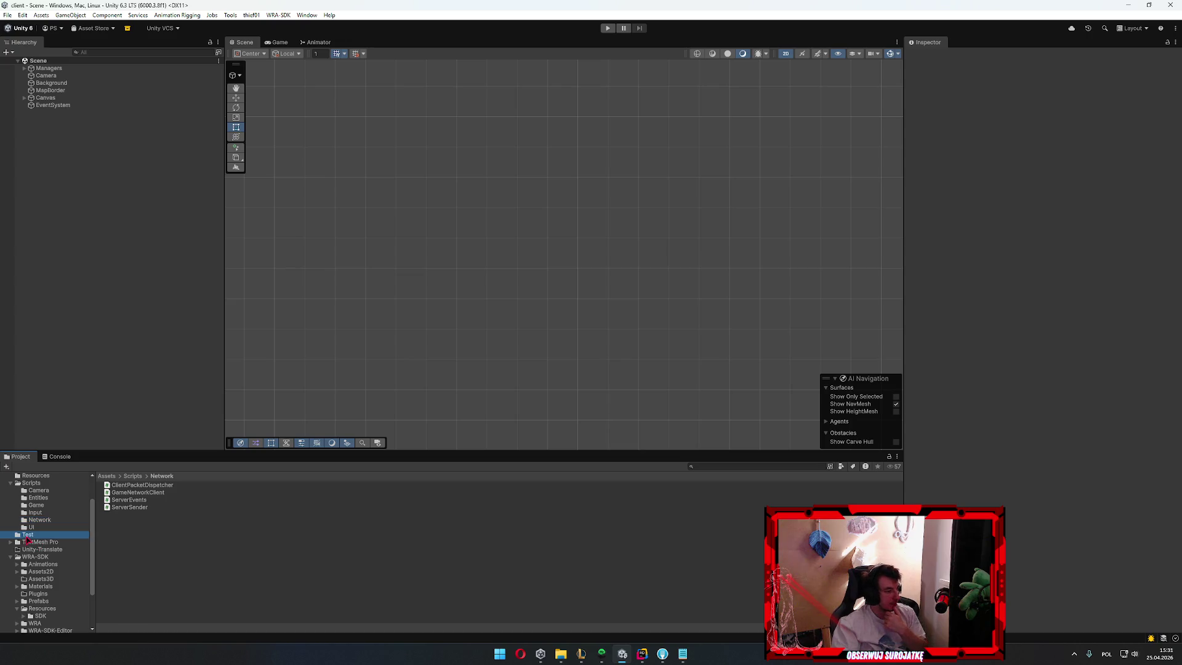
pyautogui.scroll(2, 45, 550)
pyautogui.scroll(3, 50, 557)
pyautogui.click(36, 511)
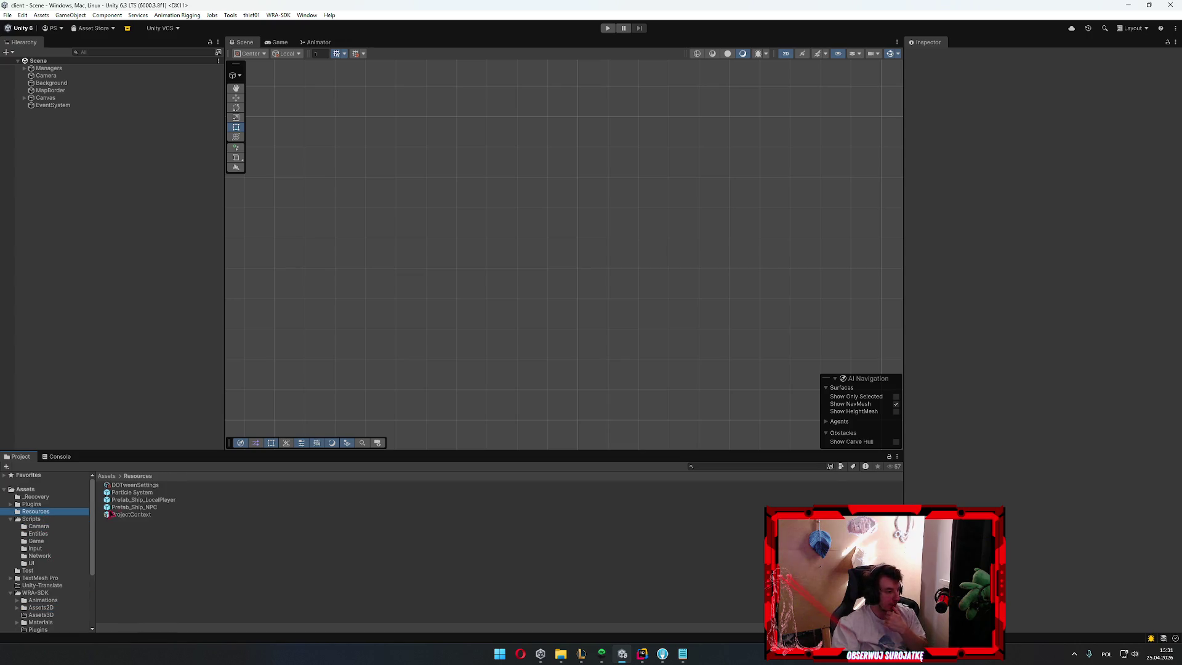
pyautogui.doubleClick(148, 507)
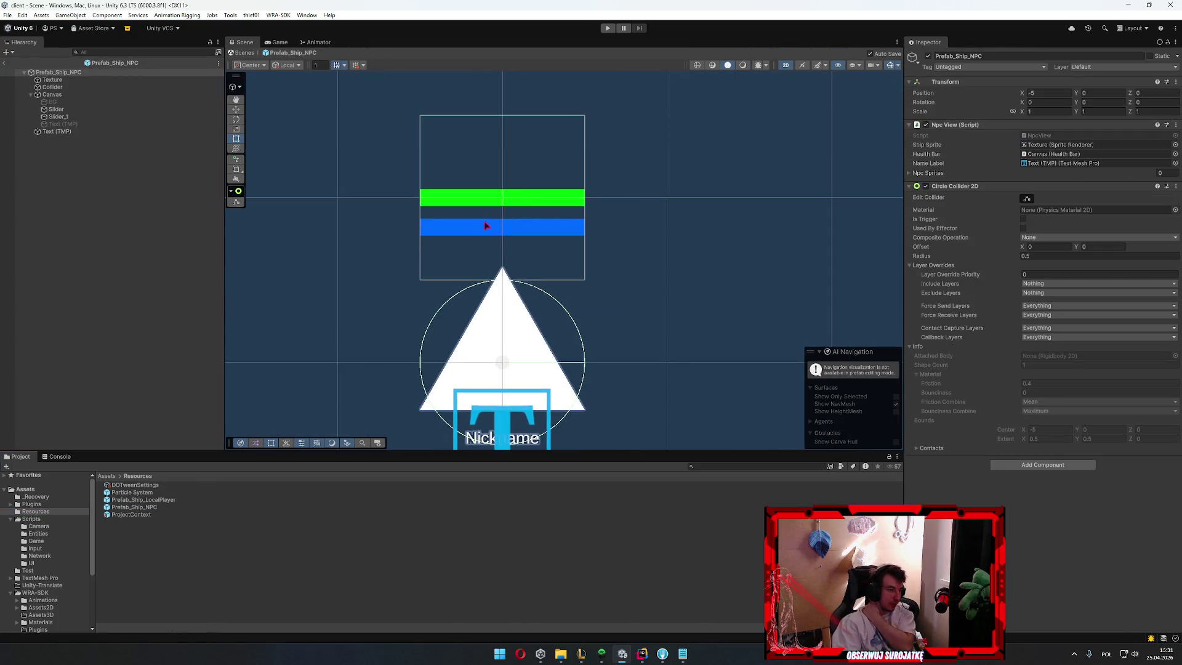
# Check the prefab's bar slider and health bar Canvas, then switch to the server GameLoop.cs in Rider
pyautogui.click(517, 197)
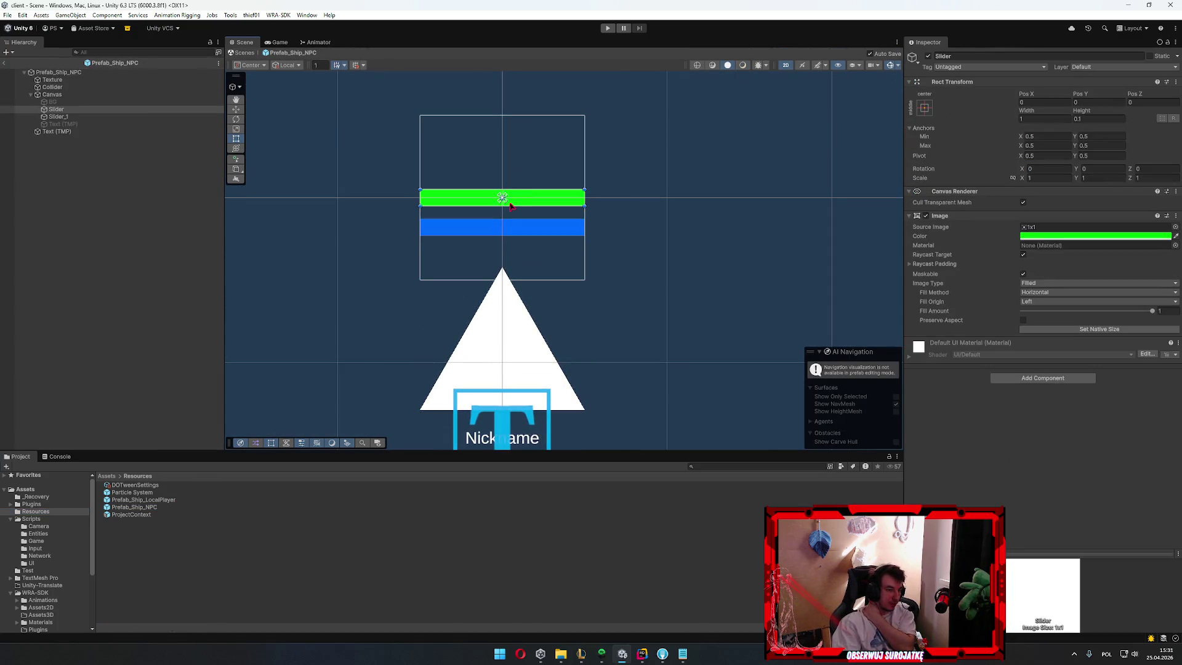
pyautogui.click(62, 95)
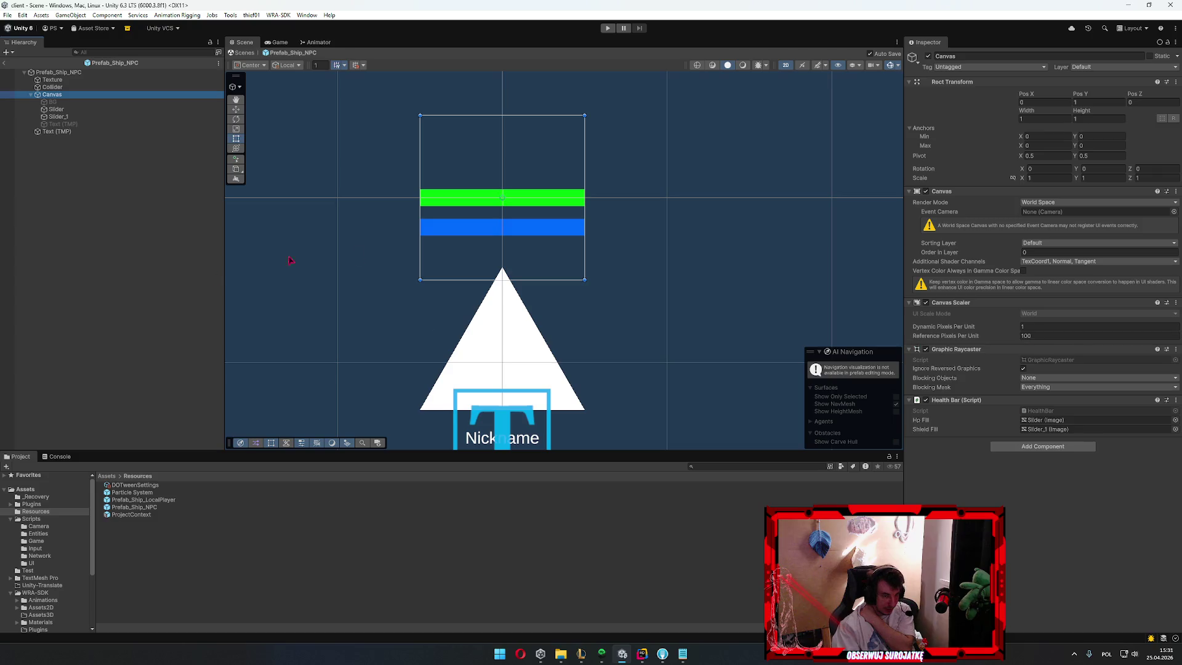
pyautogui.moveTo(641, 654)
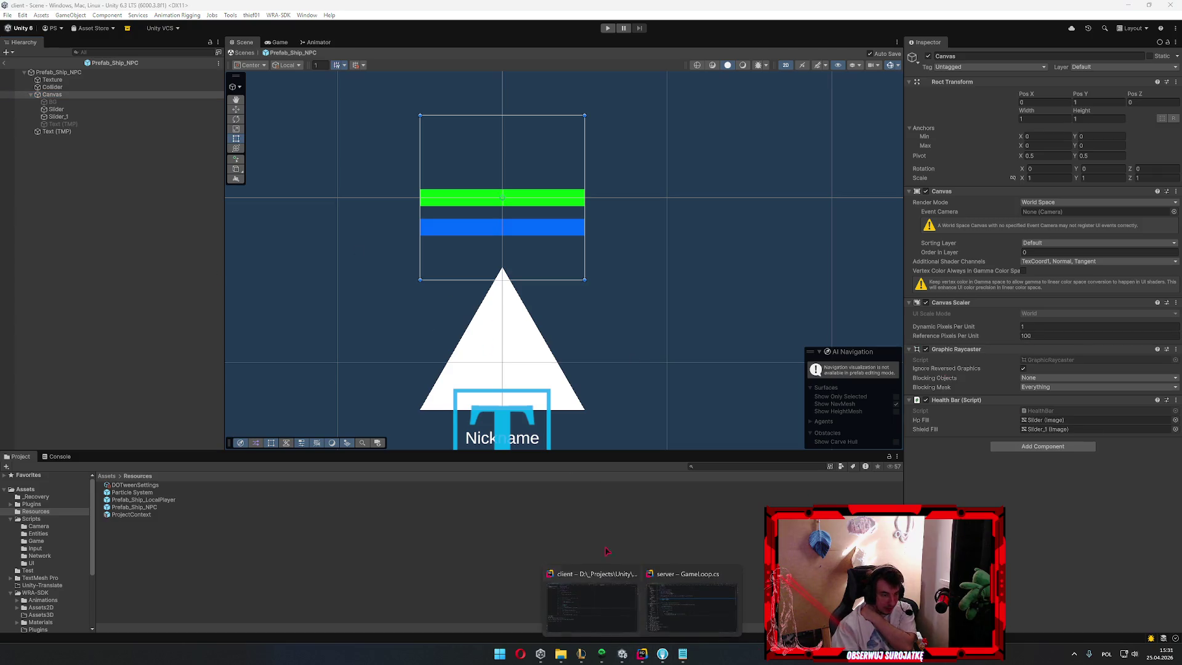
pyautogui.click(693, 600)
pyautogui.scroll(-5, 349, 158)
pyautogui.click(510, 122)
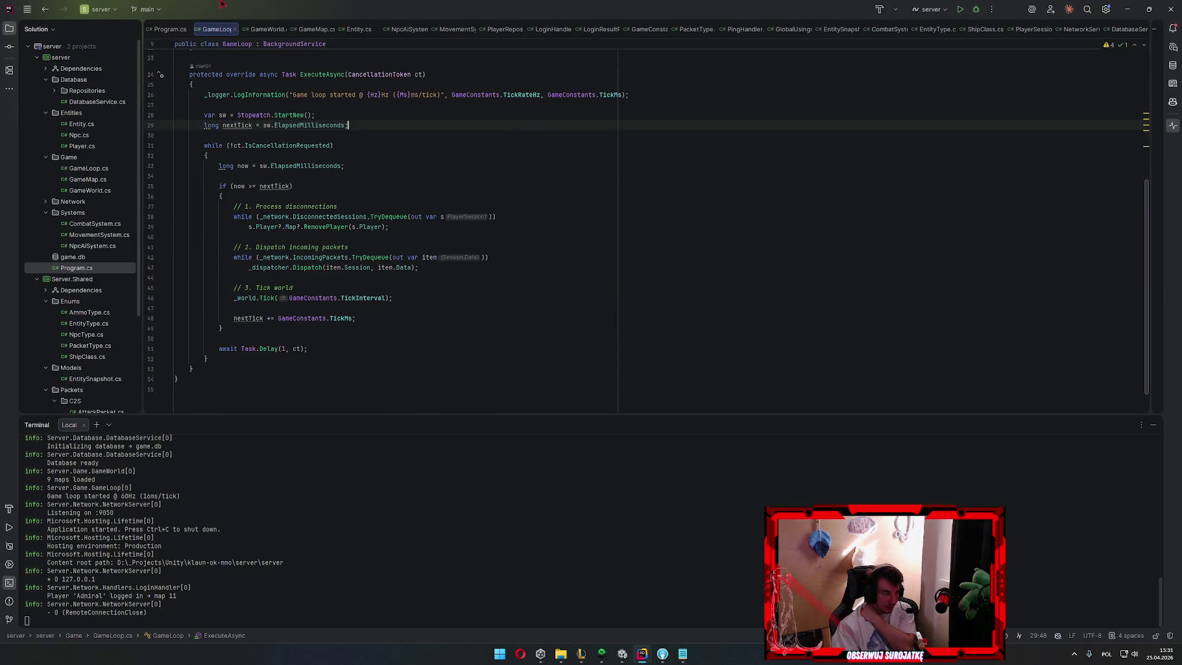
# Look through GameWorld.cs, GameMap.cs and Entity.cs, then follow AttackCooldown's assignment into CombatSystem.cs
pyautogui.click(266, 28)
pyautogui.click(311, 29)
pyautogui.click(262, 29)
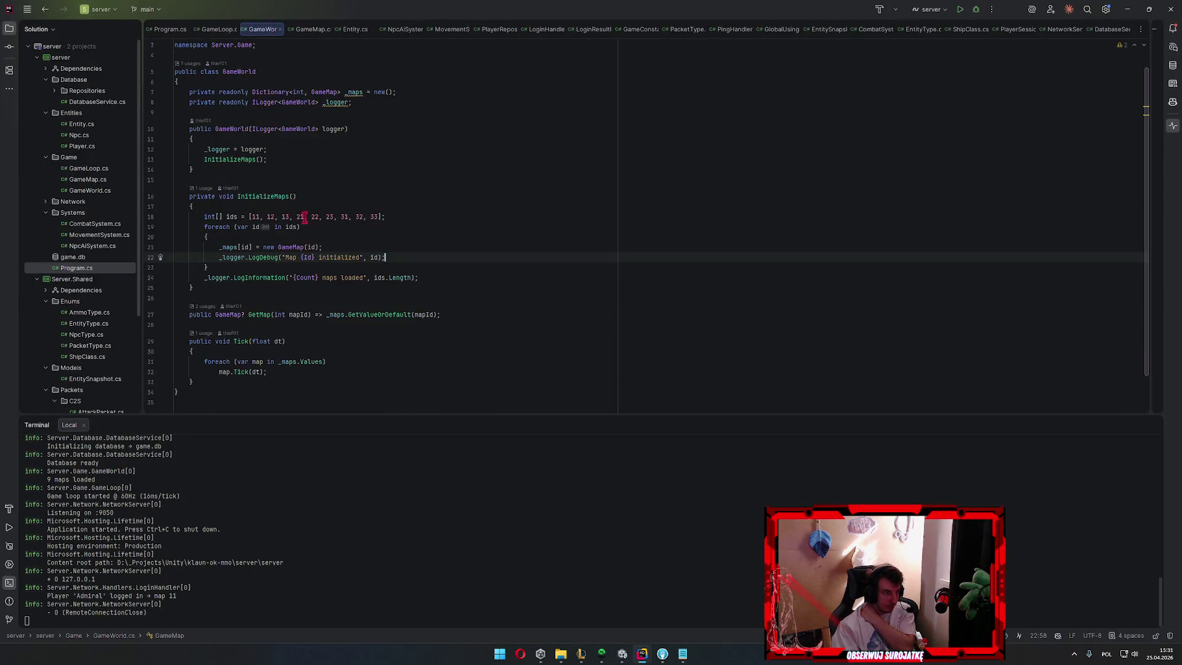
pyautogui.scroll(1, 354, 241)
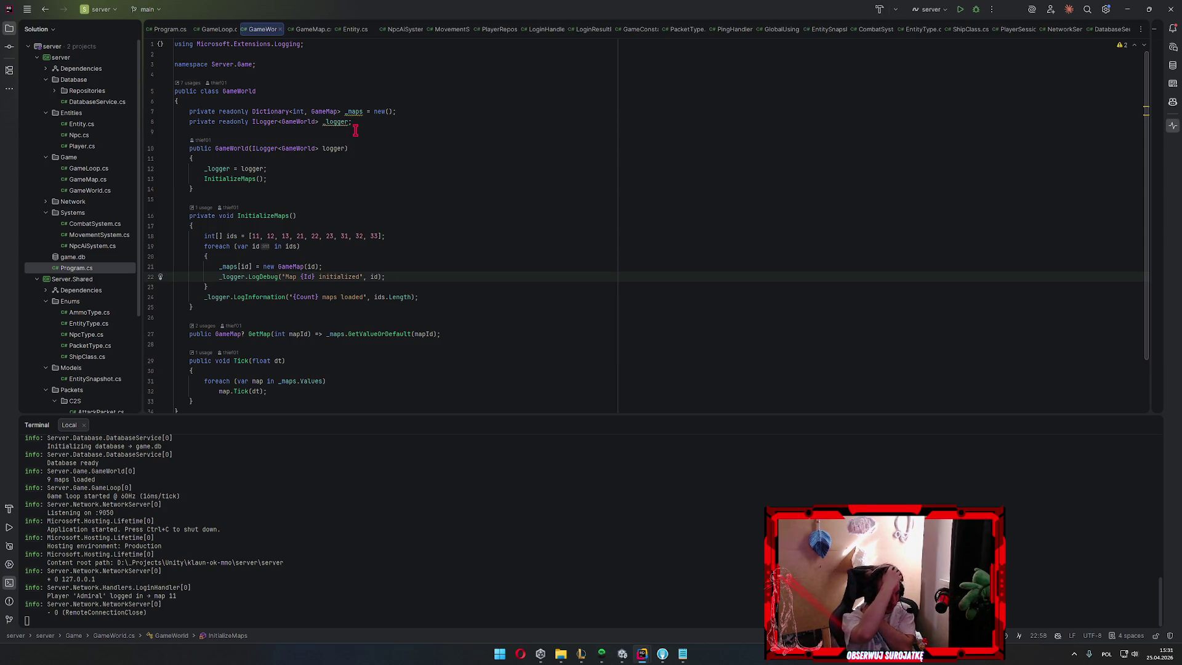
pyautogui.click(356, 29)
pyautogui.scroll(-3, 382, 150)
pyautogui.scroll(3, 317, 190)
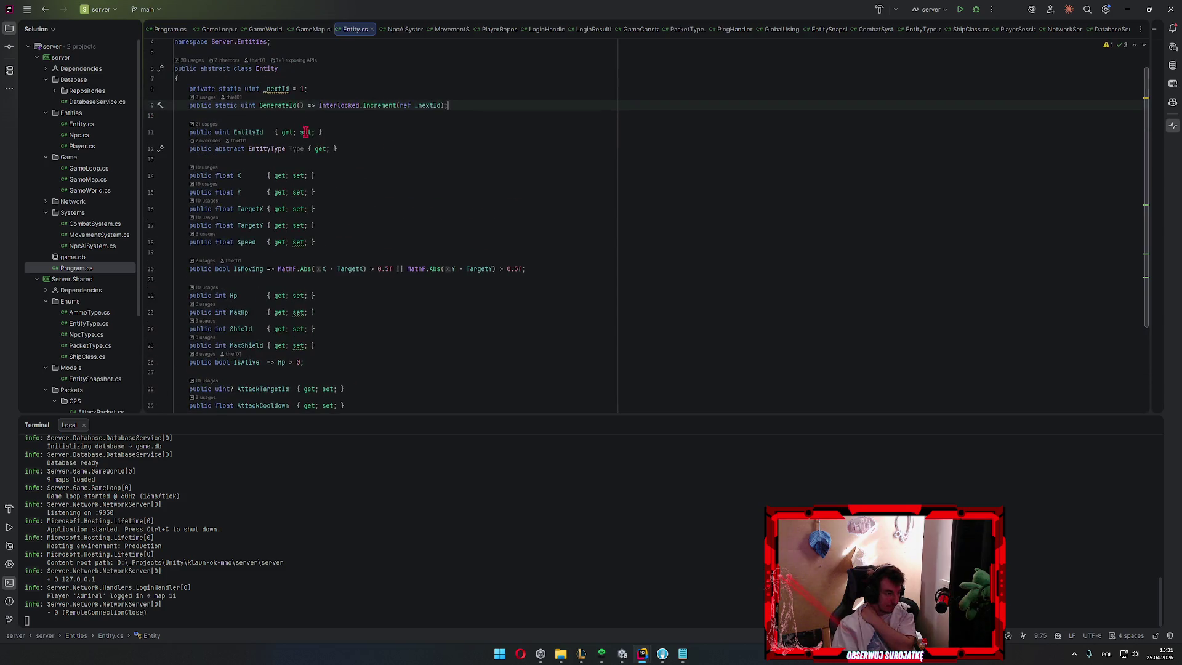
pyautogui.scroll(-3, 367, 304)
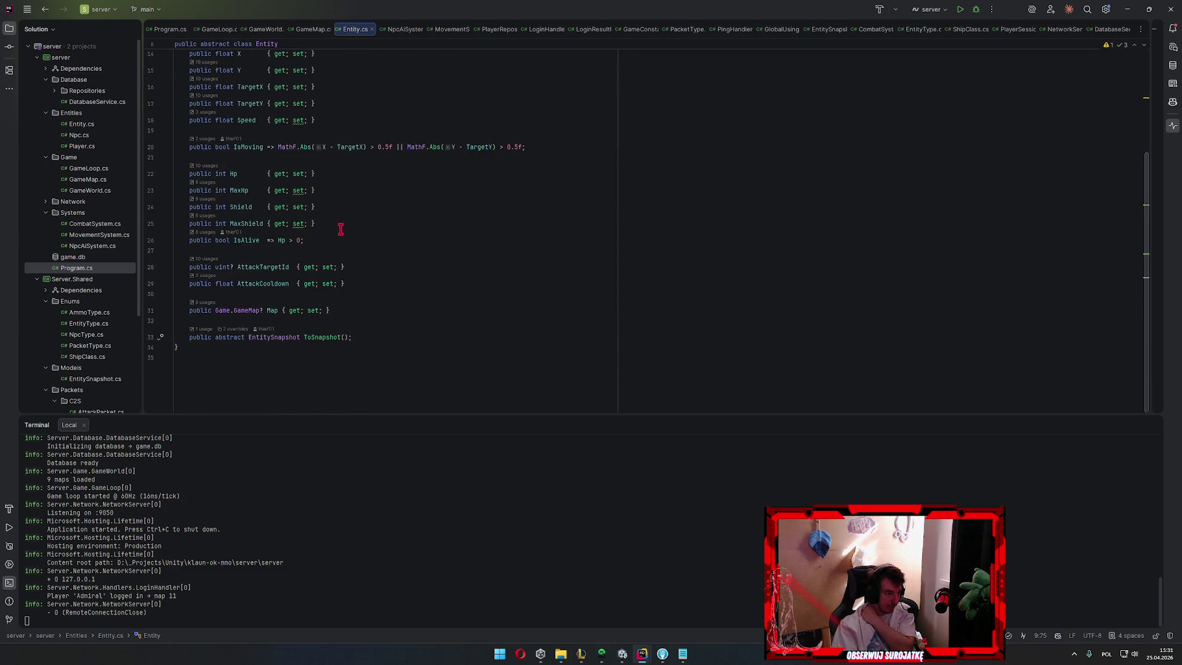
pyautogui.click(327, 284)
pyautogui.keyDown('ctrl'); pyautogui.click(329, 284); pyautogui.keyUp('ctrl')
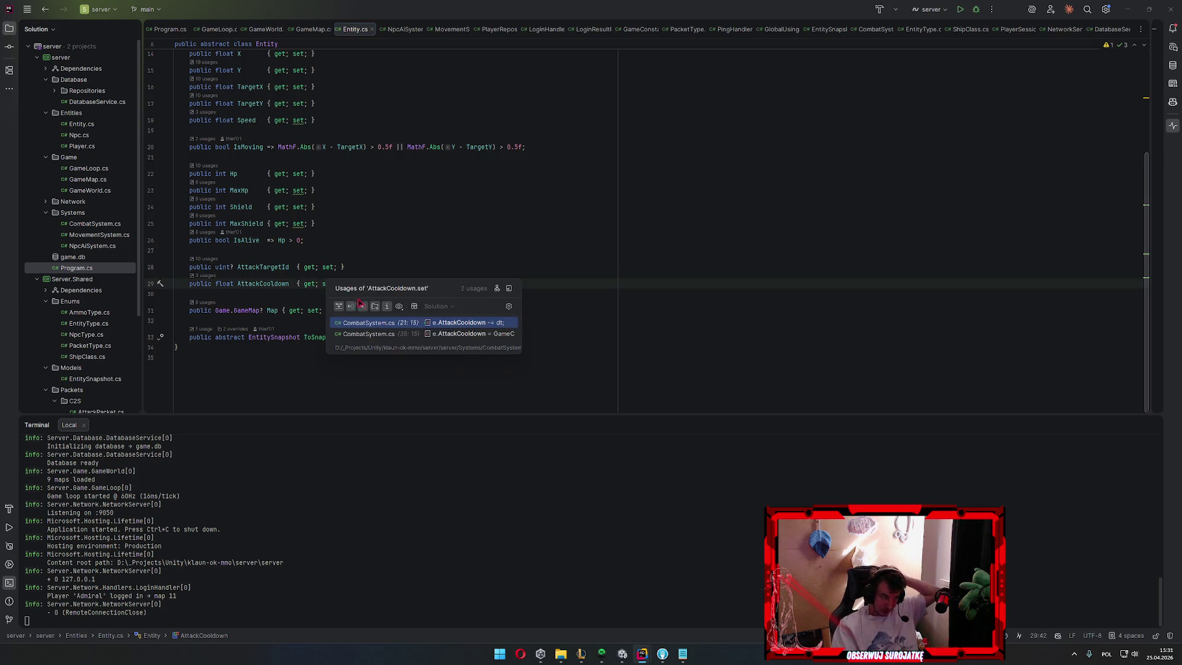
pyautogui.click(504, 337)
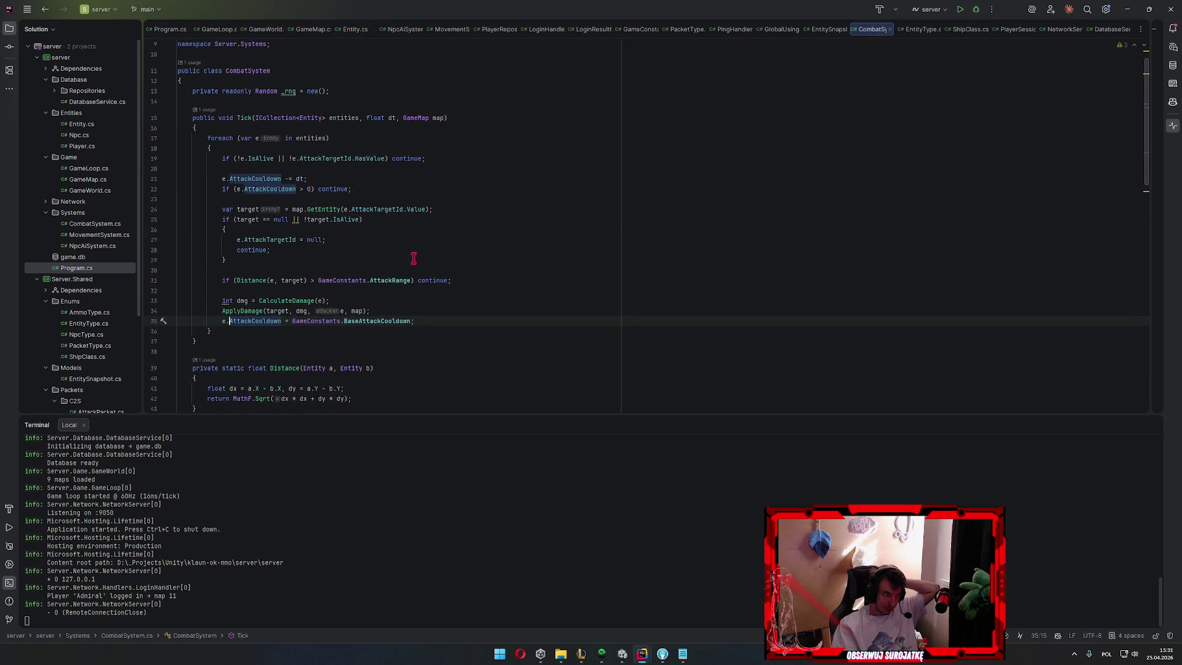
# Review the BaseAttackCooldown and AttackRange game constants, then return to Entity.cs
pyautogui.keyDown('ctrl'); pyautogui.click(382, 319); pyautogui.keyUp('ctrl')
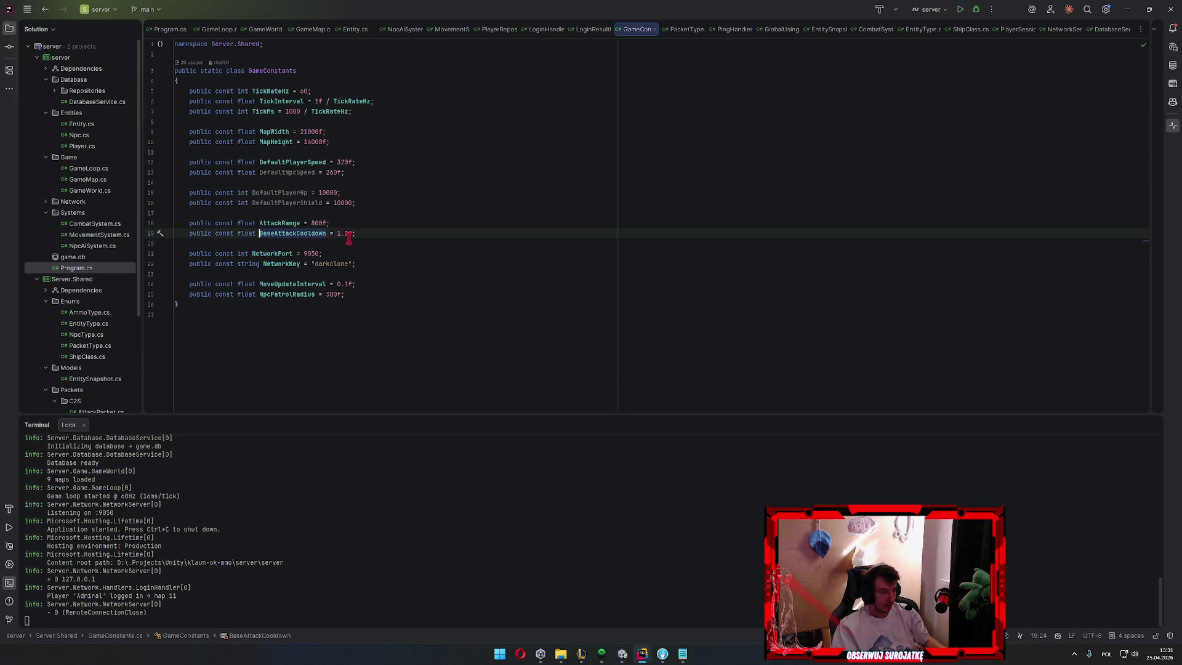
pyautogui.click(282, 223)
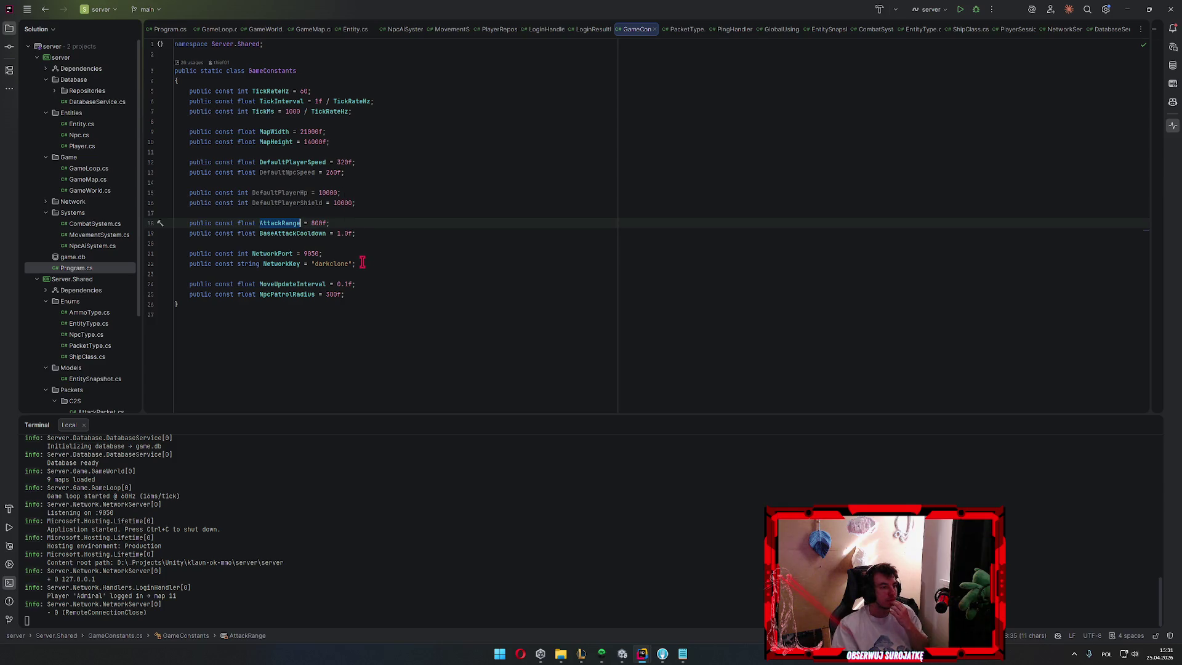
pyautogui.moveTo(175, 81); pyautogui.dragTo(211, 192)
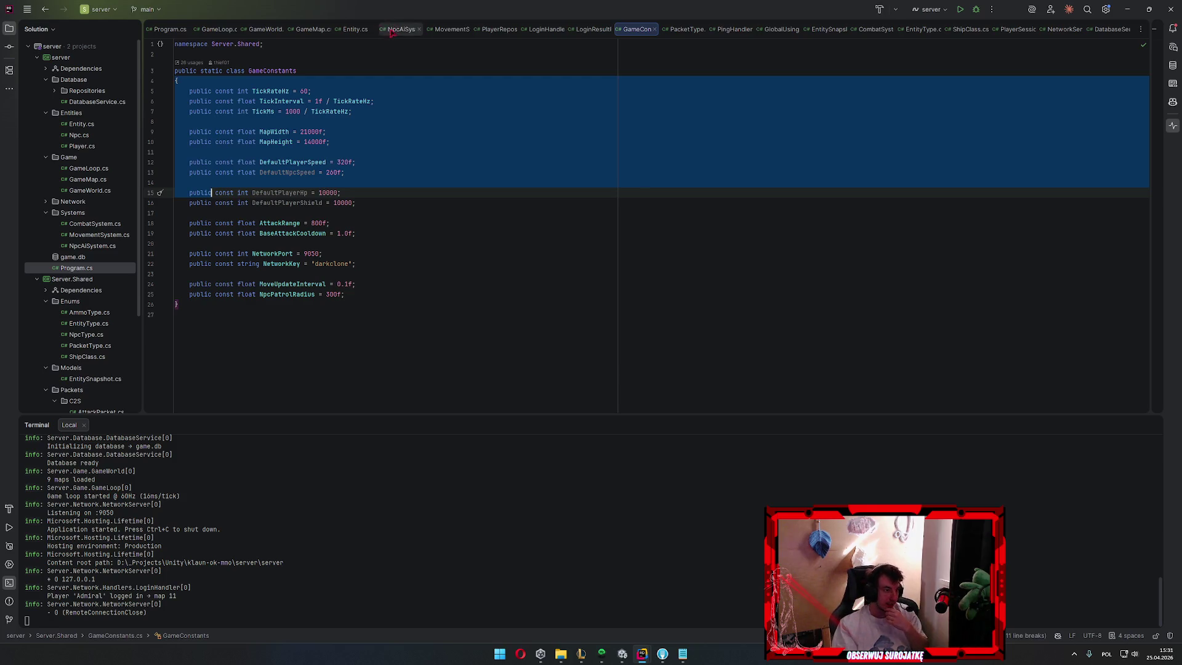
pyautogui.click(355, 29)
pyautogui.scroll(3, 356, 248)
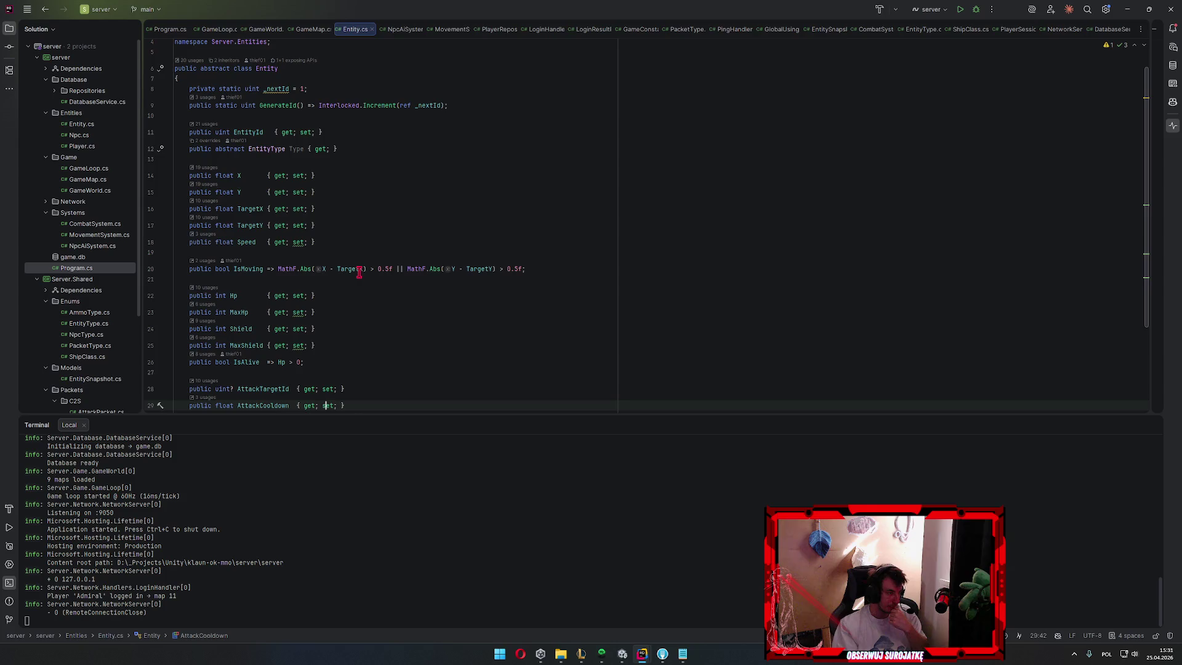
pyautogui.scroll(1, 359, 271)
pyautogui.scroll(-4, 356, 277)
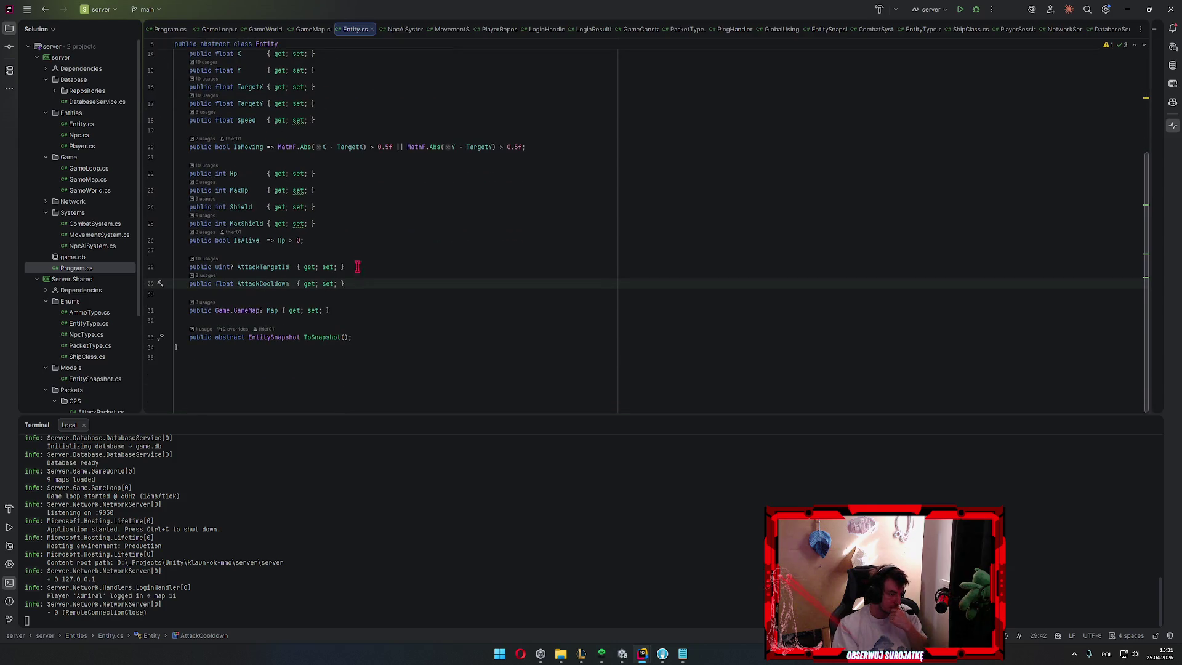
pyautogui.scroll(2, 354, 251)
pyautogui.scroll(1, 357, 248)
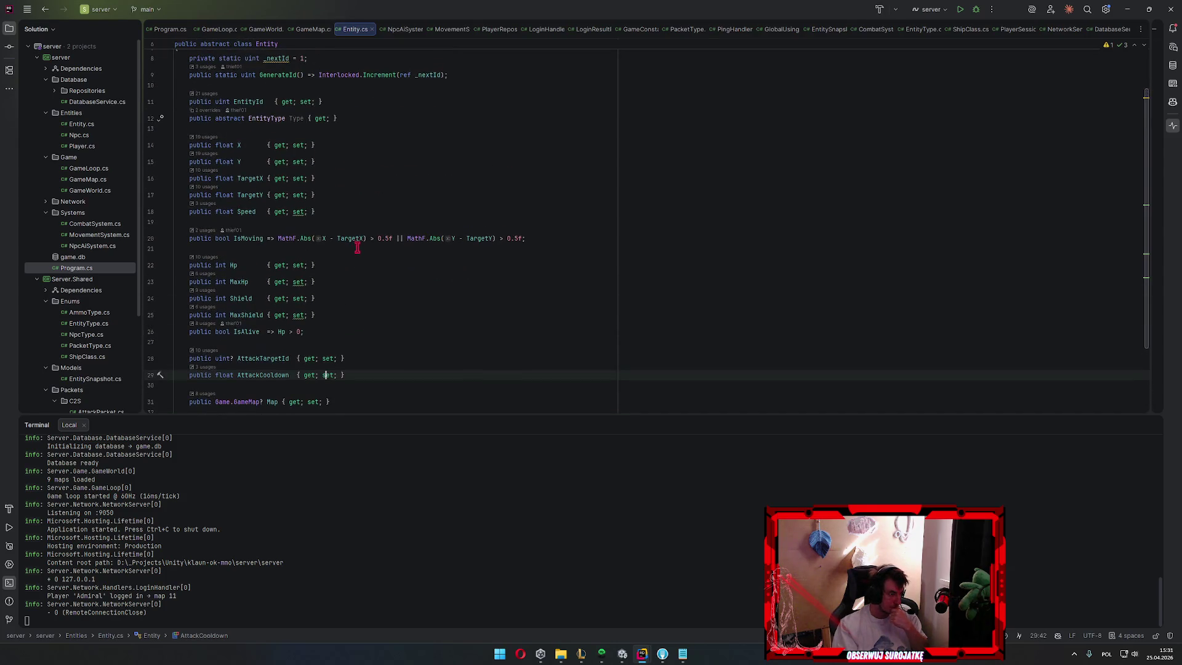
# Follow Hp's assignment to ApplyDamage in CombatSystem.cs, its call in Tick, and on to the CalculateDamage declaration
pyautogui.keyDown('ctrl'); pyautogui.click(297, 266); pyautogui.keyUp('ctrl')
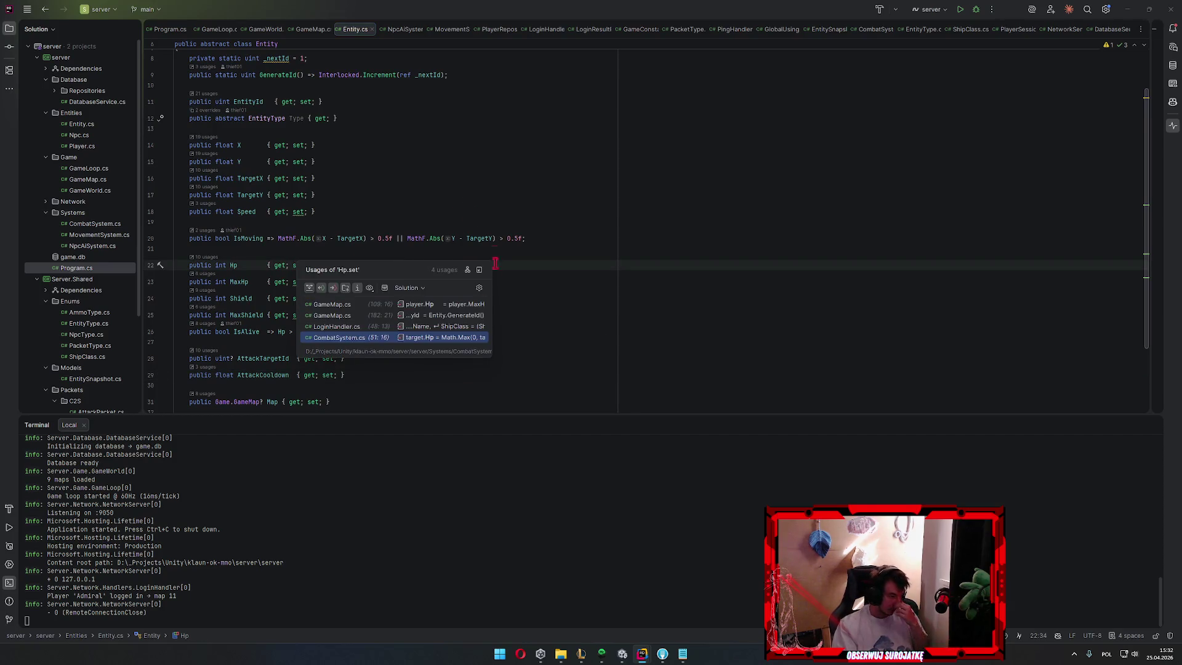
pyautogui.click(383, 337)
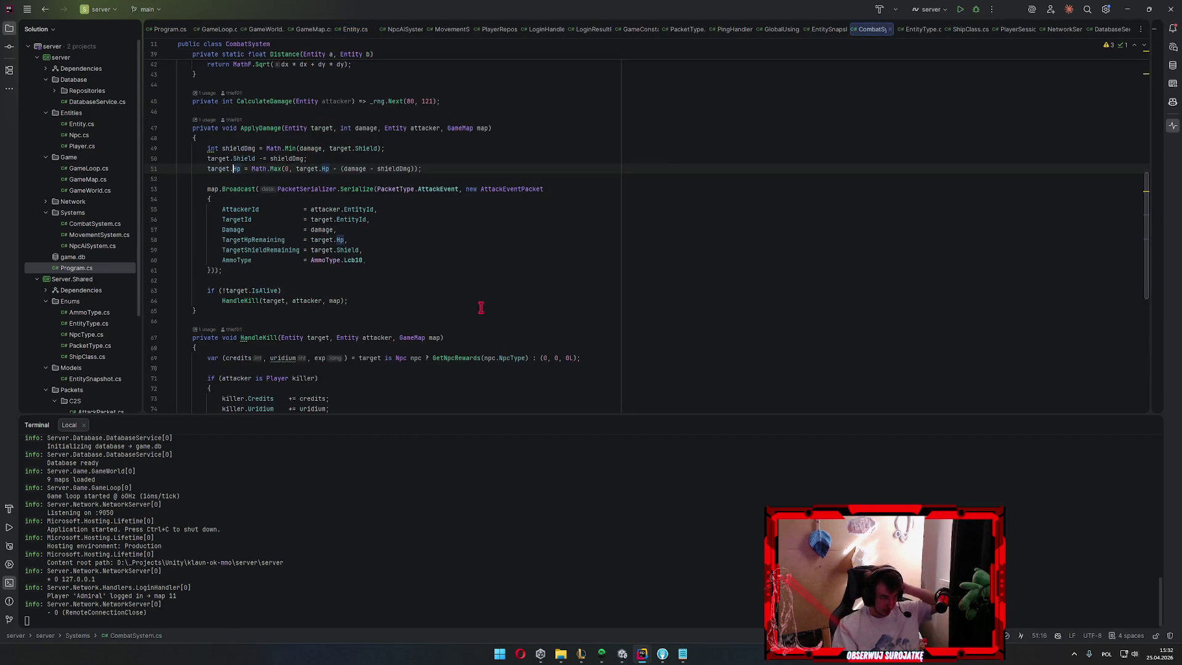
pyautogui.click(365, 168)
pyautogui.scroll(3, 453, 305)
pyautogui.scroll(2, 367, 338)
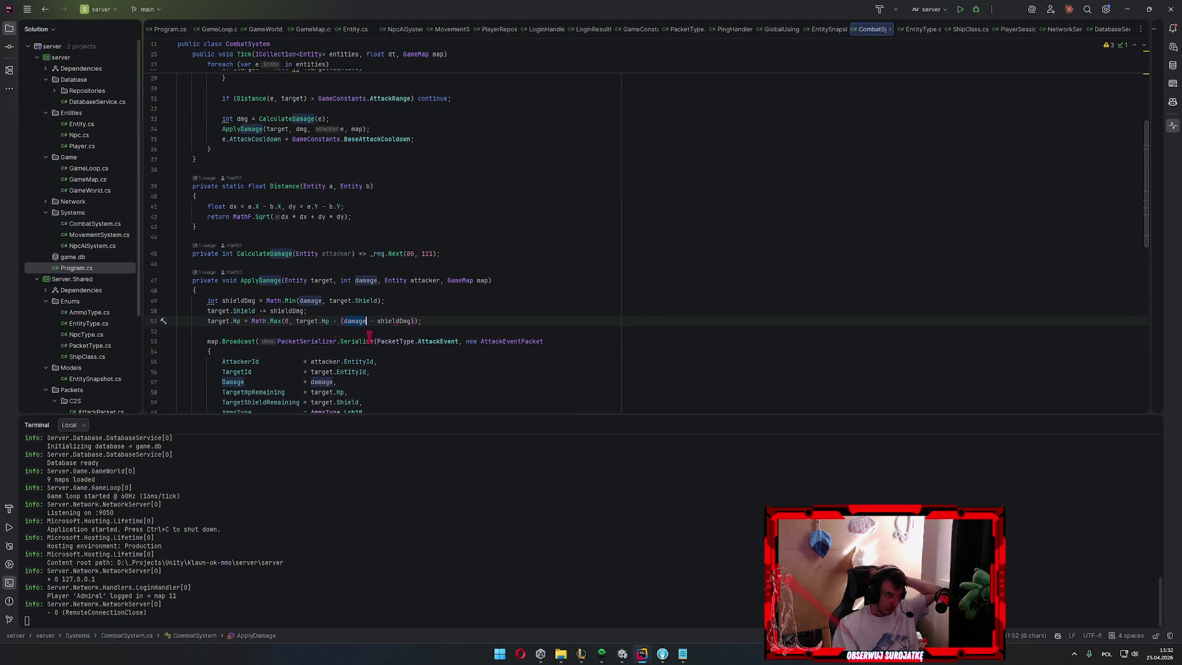
pyautogui.click(217, 273)
pyautogui.click(272, 323)
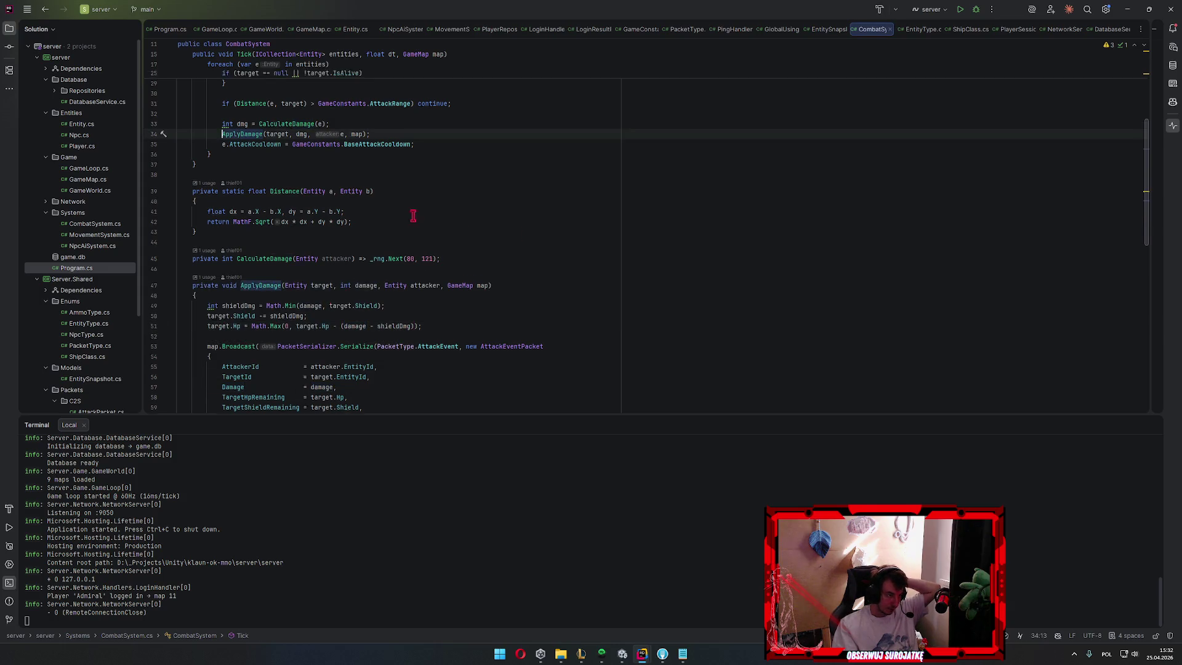
pyautogui.scroll(5, 407, 277)
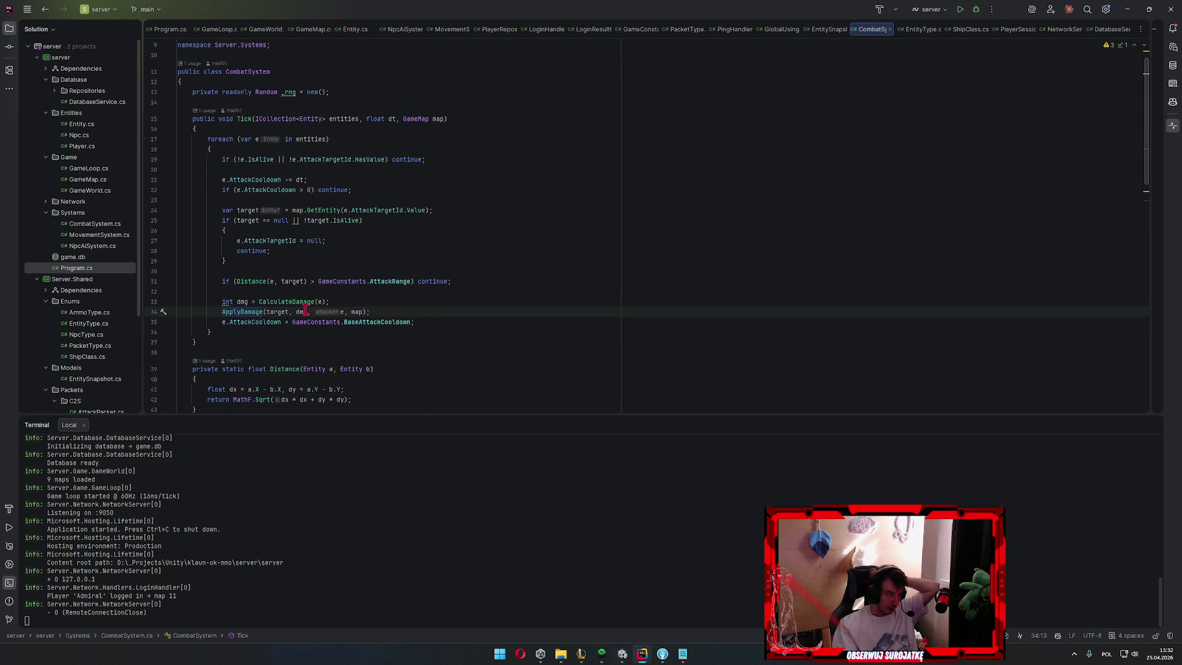
pyautogui.scroll(1, 315, 303)
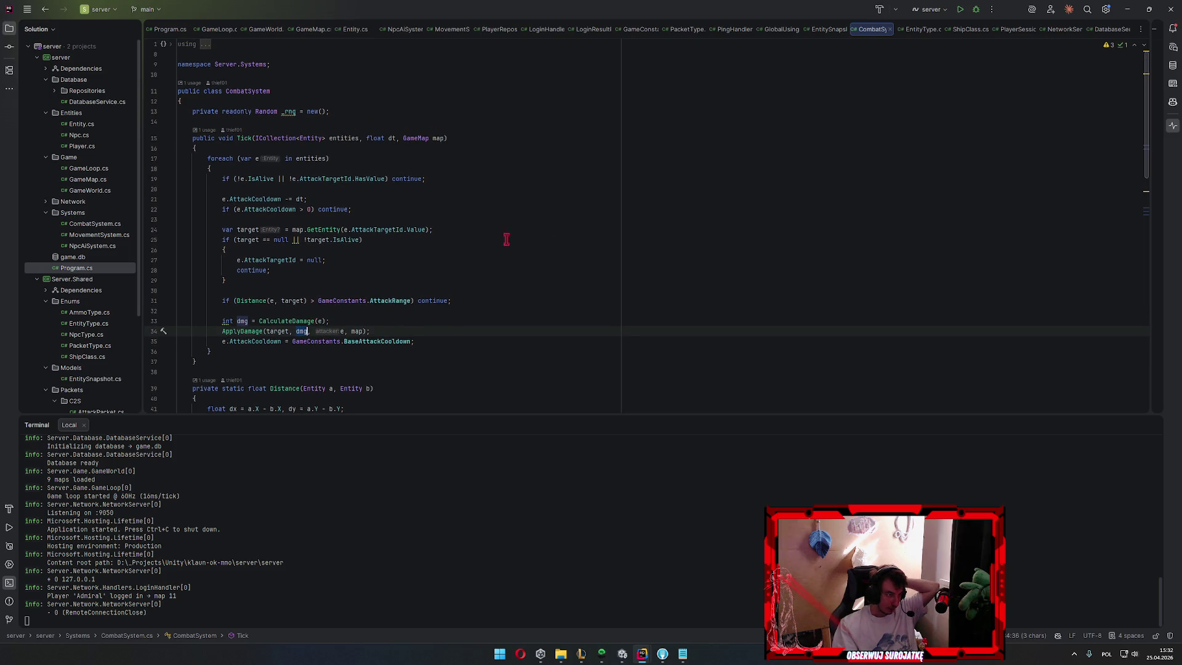
pyautogui.click(319, 321)
pyautogui.write('e')
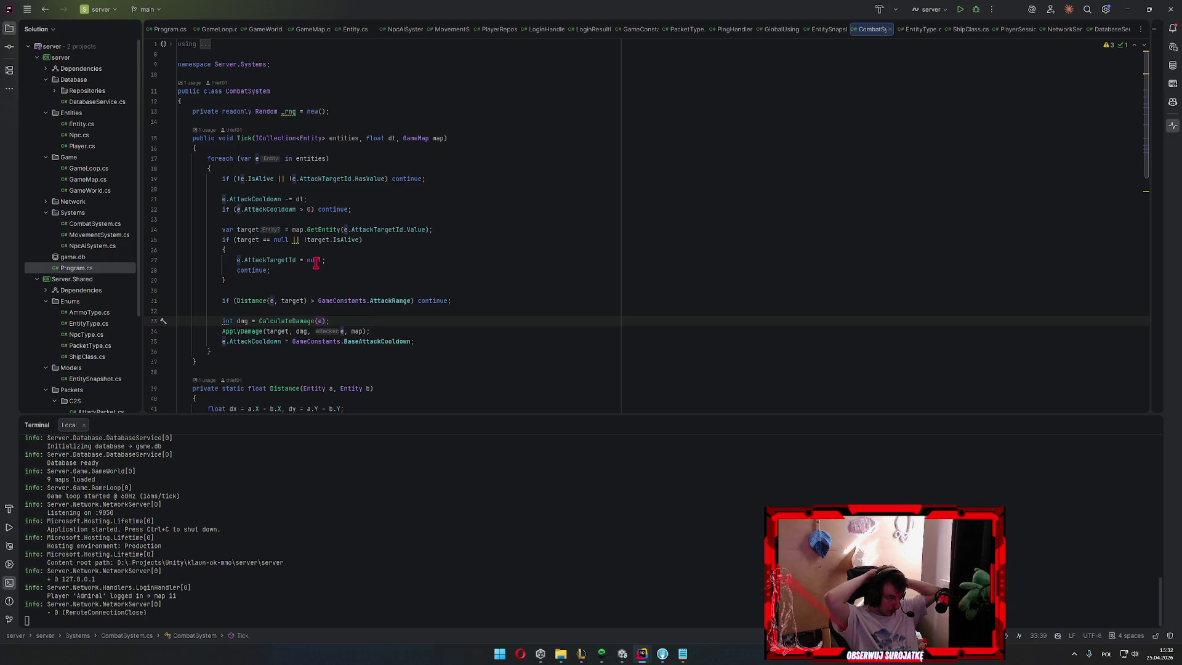
pyautogui.keyDown('ctrl'); pyautogui.click(286, 321); pyautogui.keyUp('ctrl')
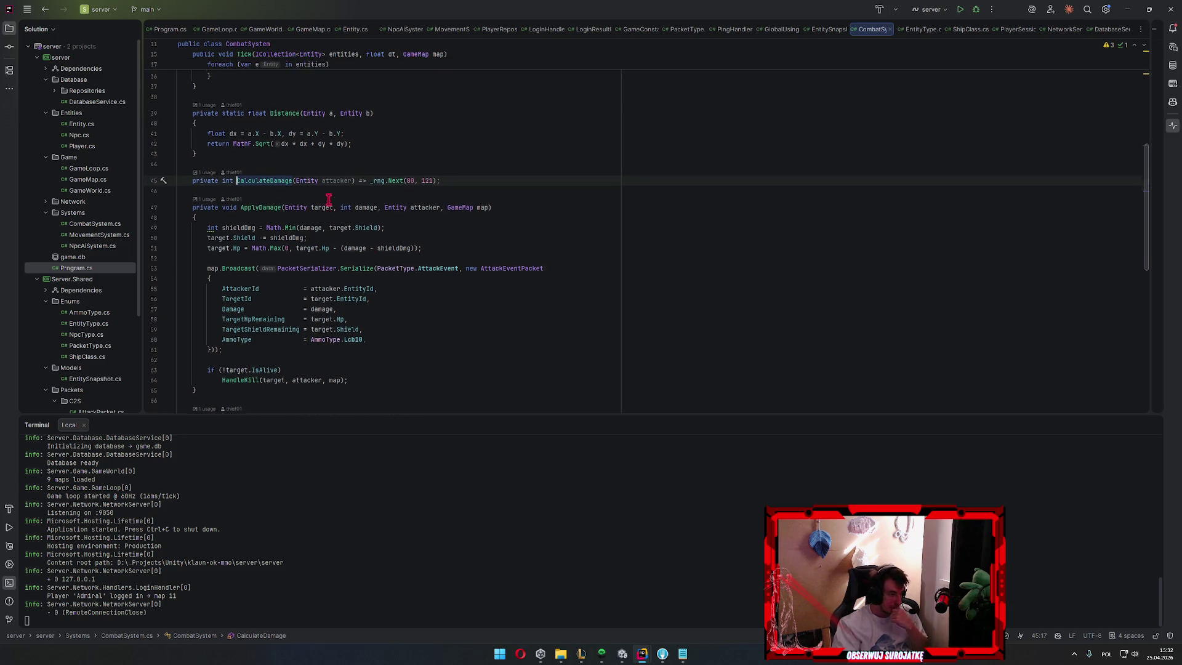
pyautogui.scroll(3, 396, 287)
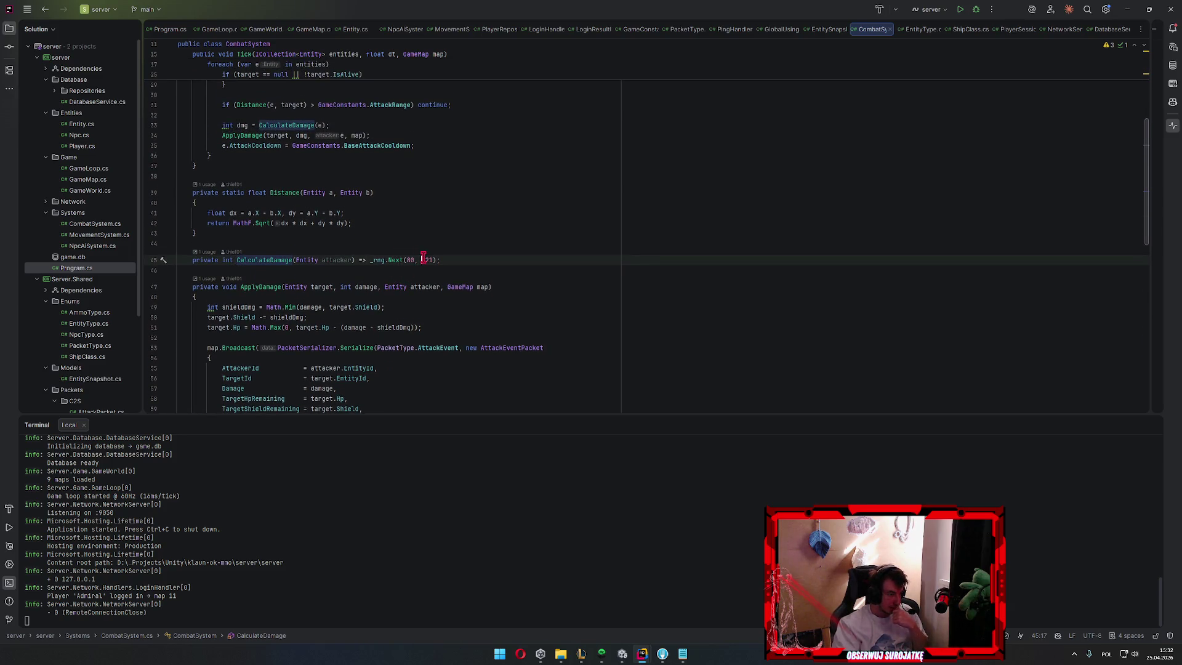
# Read through CalculateDamage, ApplyDamage and Distance in CombatSystem.cs, then bring the Unity editor forward
pyautogui.click(422, 260)
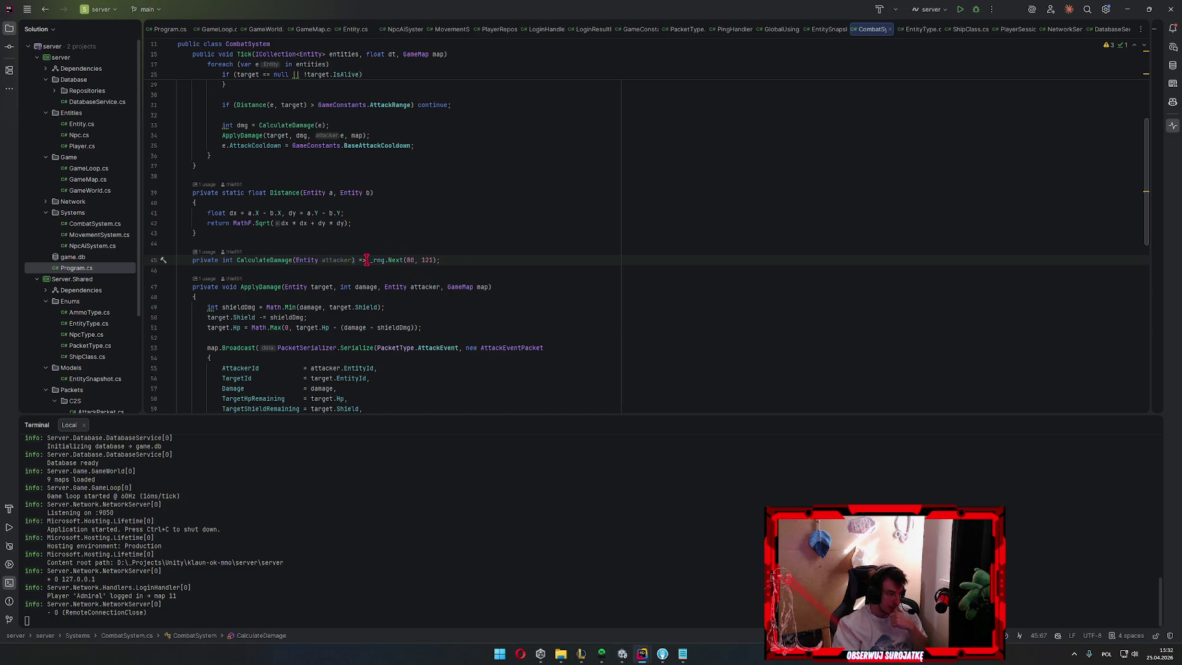
pyautogui.click(453, 293)
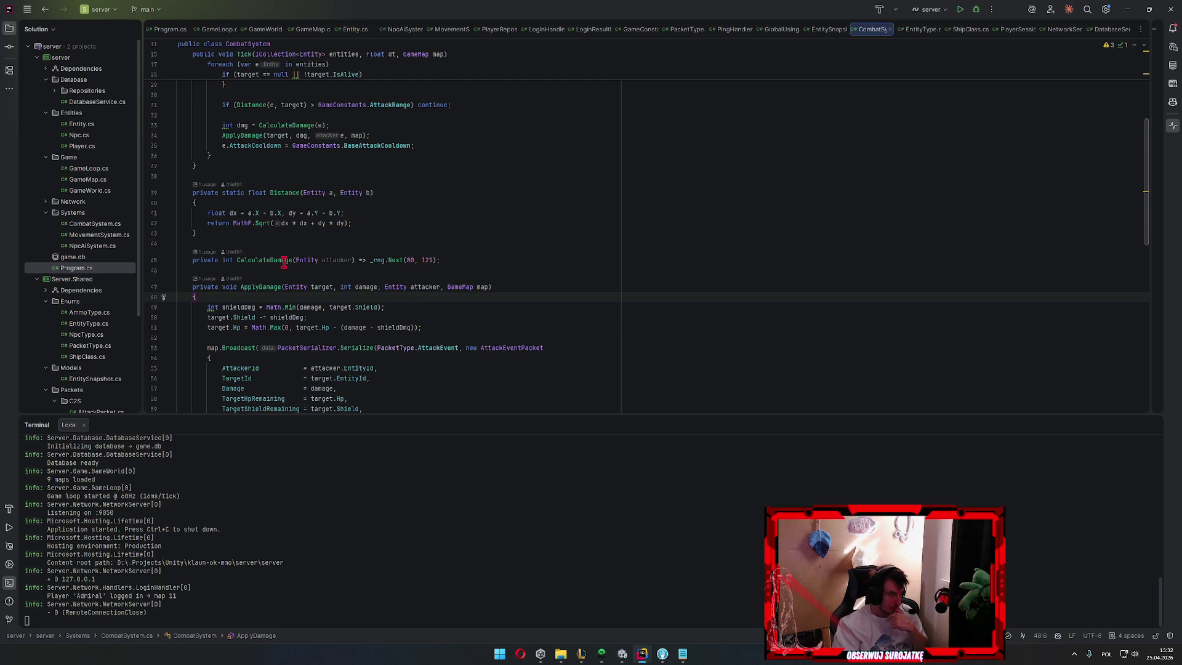
pyautogui.scroll(5, 485, 272)
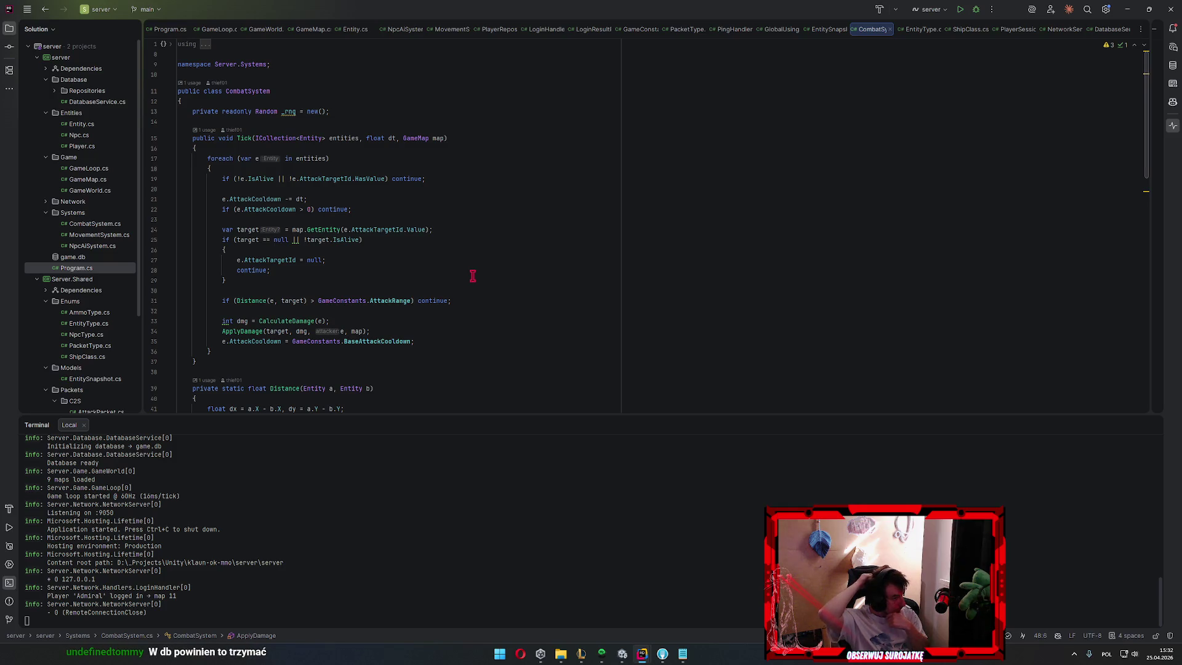
pyautogui.scroll(-1, 472, 275)
pyautogui.scroll(-4, 443, 286)
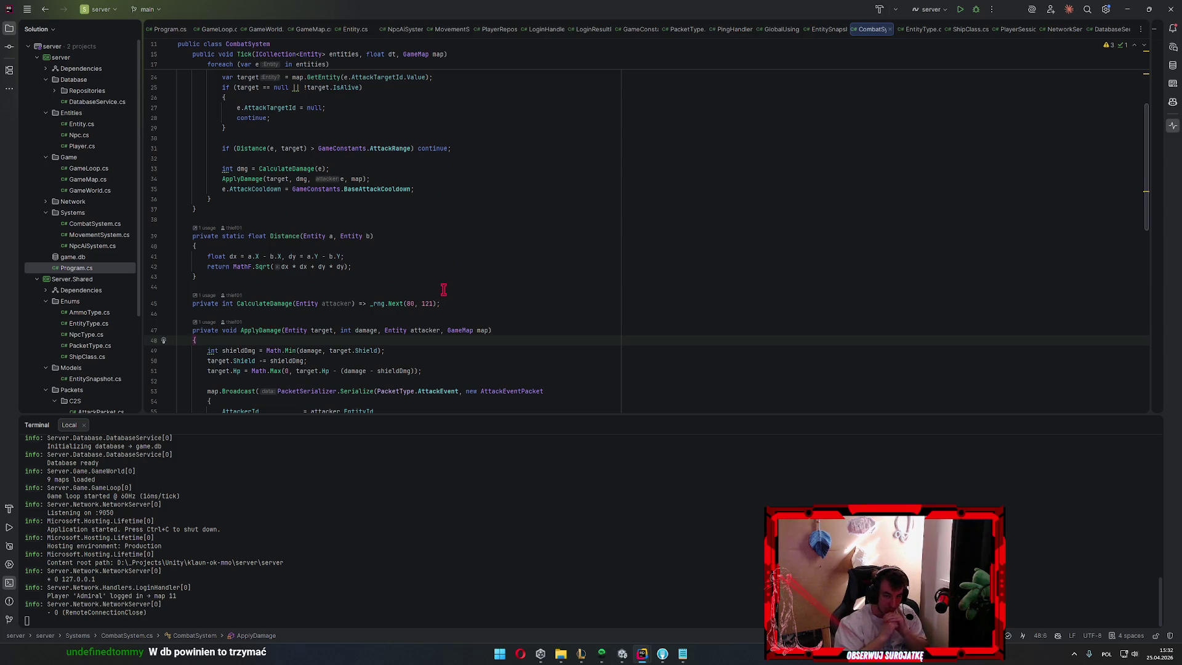
pyautogui.click(453, 302)
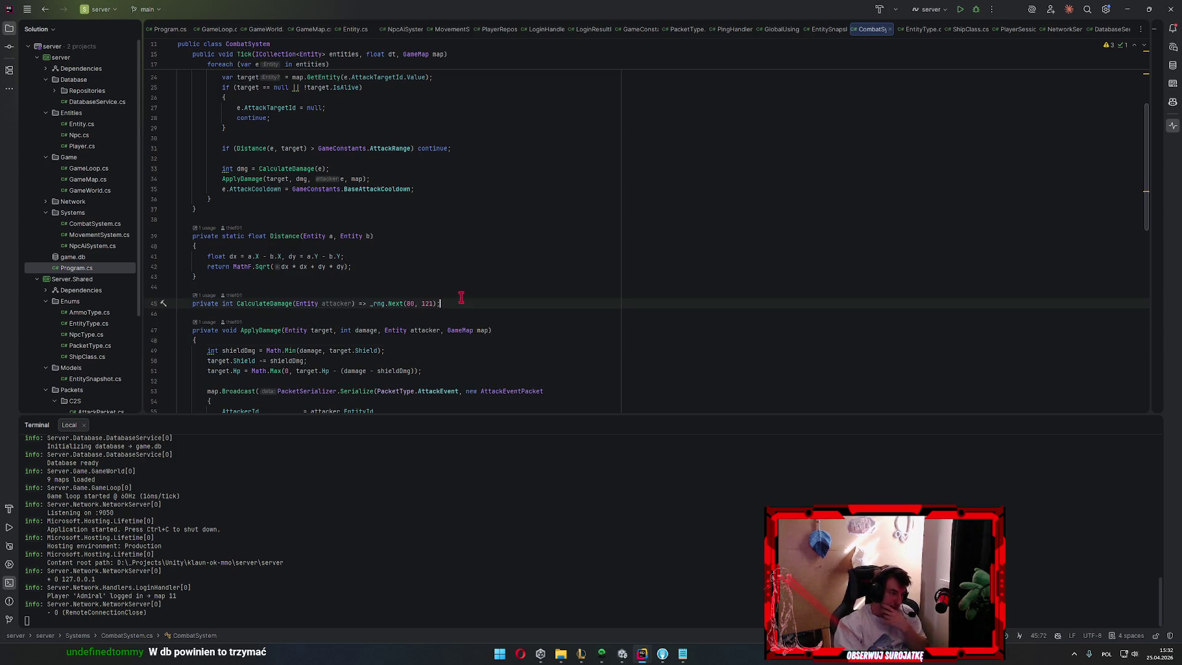
pyautogui.hotkey('shift', 'Left')
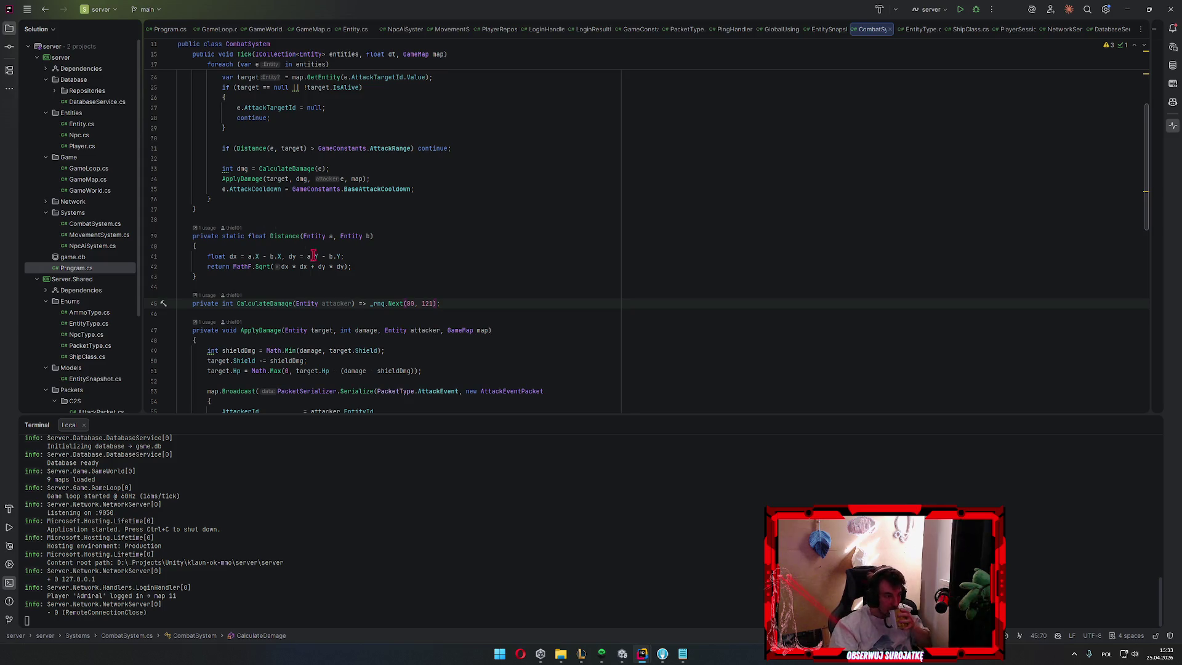
pyautogui.click(326, 277)
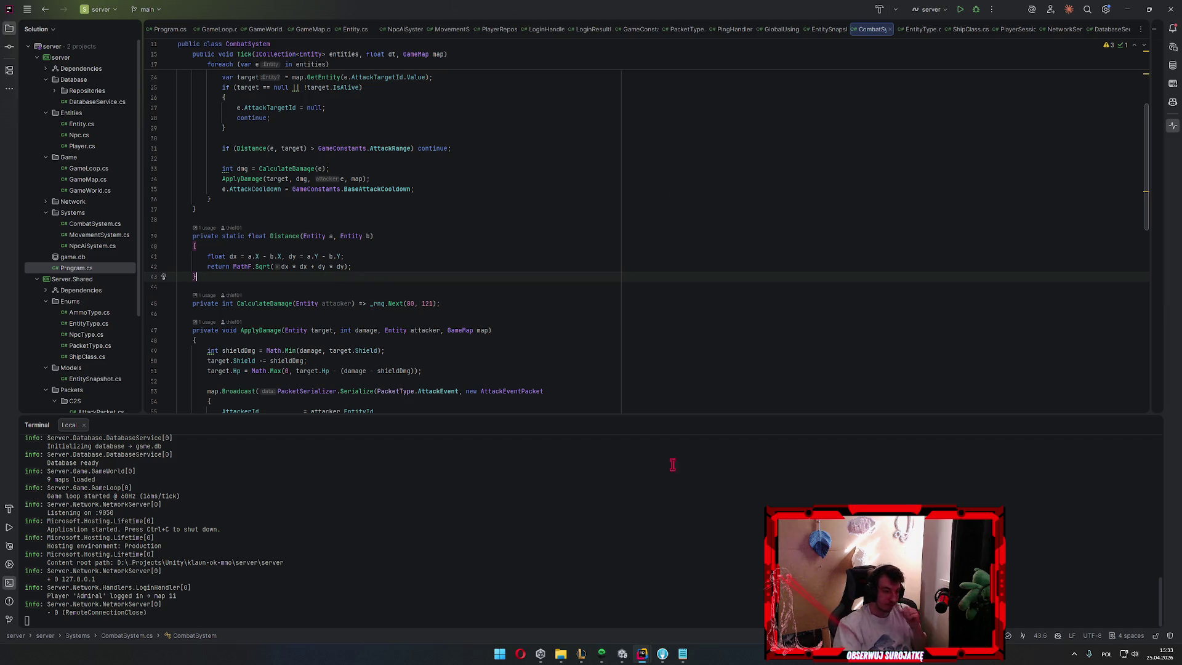
pyautogui.moveTo(591, 517)
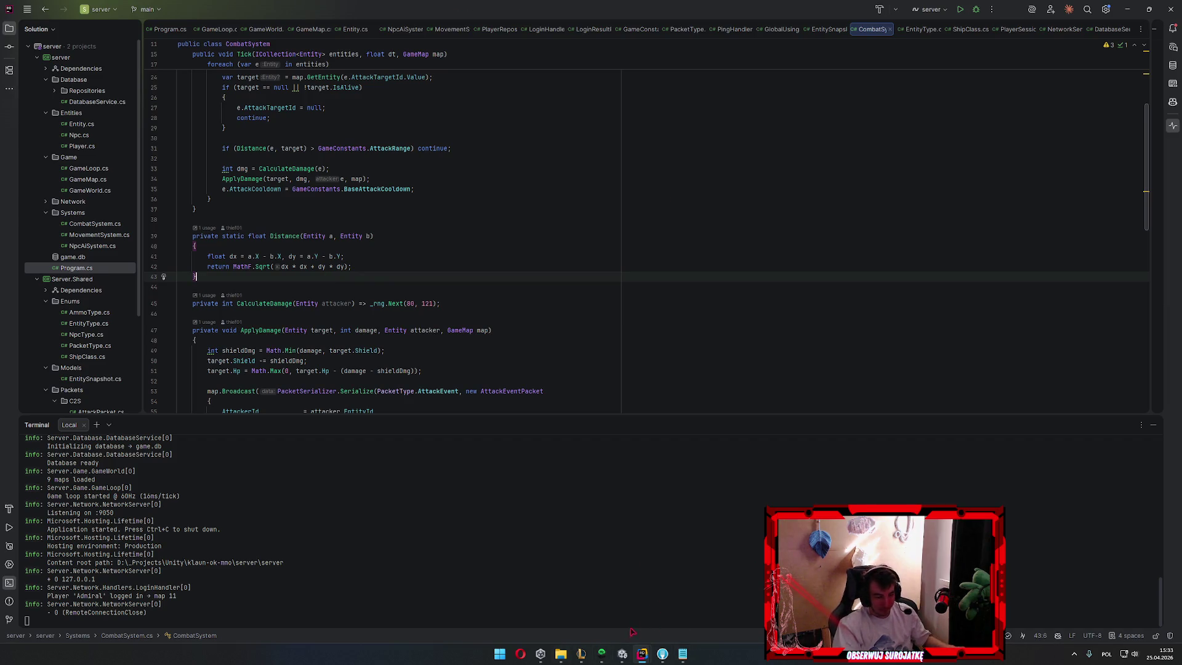
pyautogui.click(623, 653)
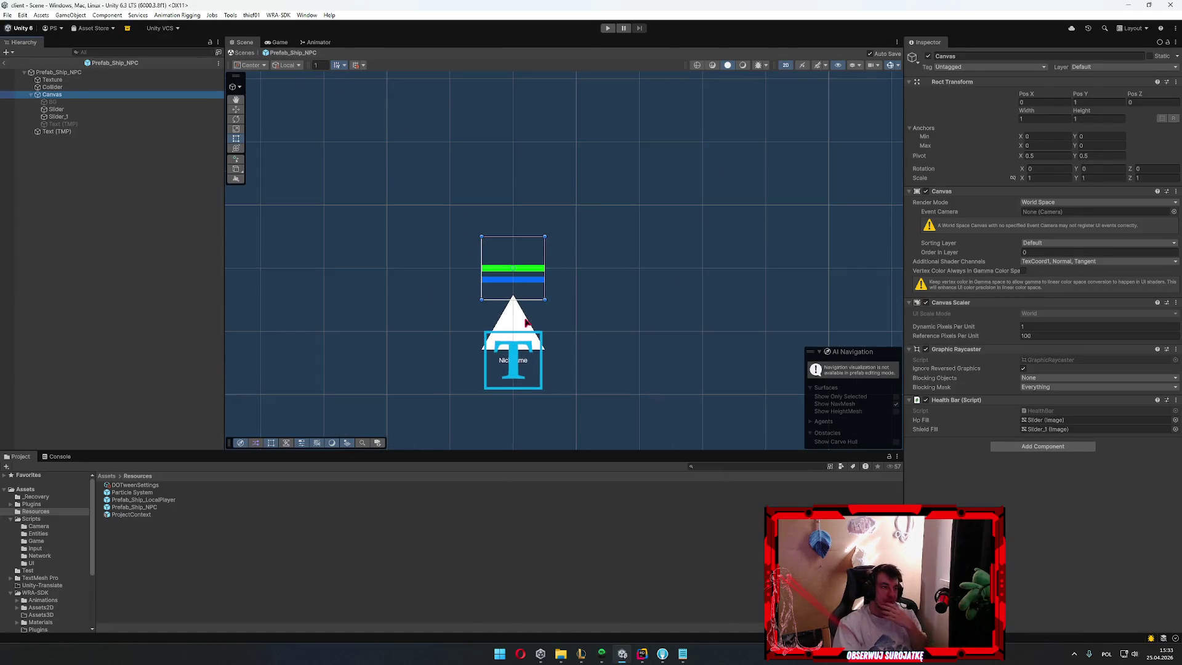
# Leave prefab editing, select Prefab_Ship_LocalPlayer, start play mode and log in to the game server
pyautogui.click(6, 62)
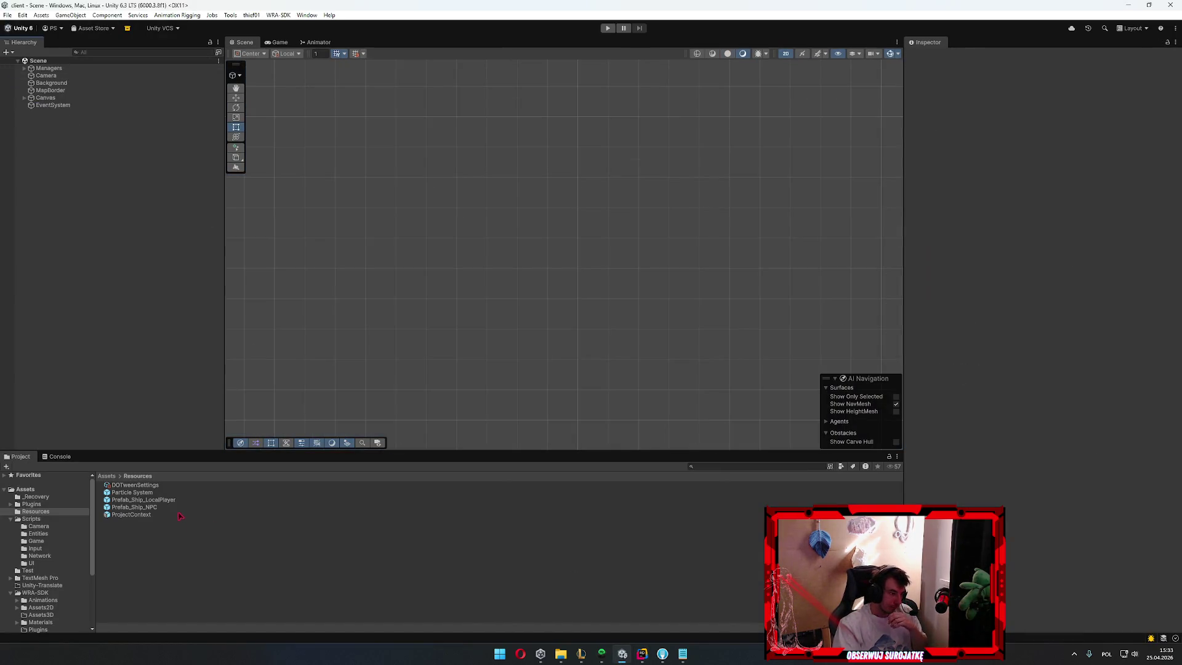
pyautogui.click(178, 502)
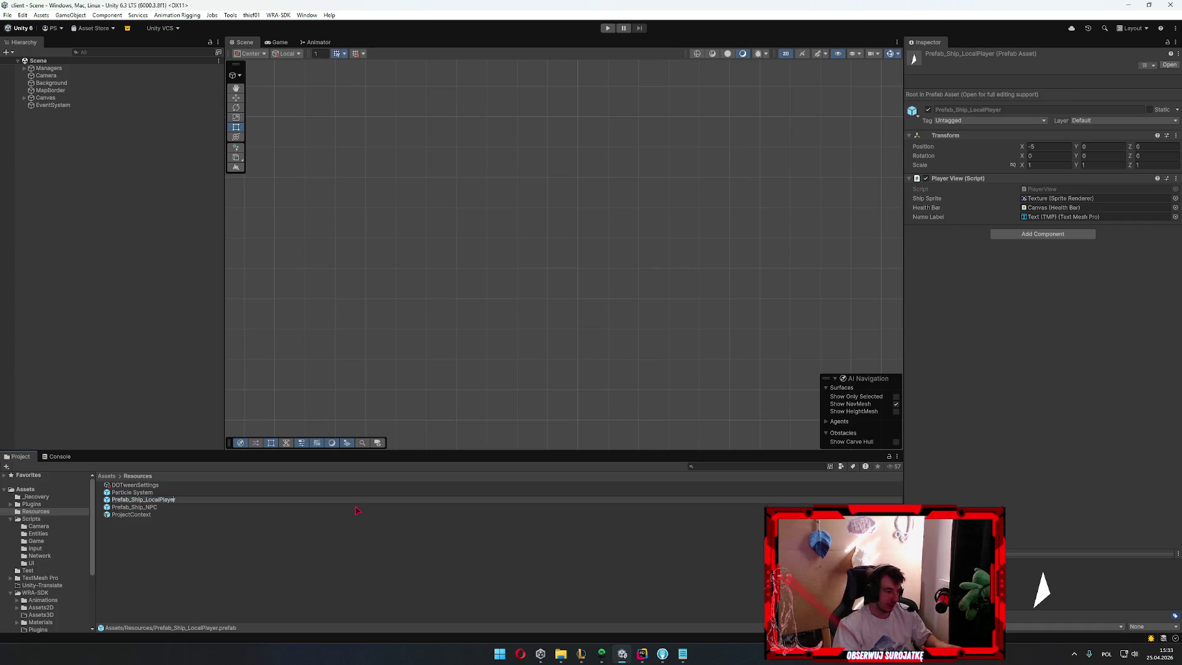
pyautogui.press('Escape')
pyautogui.hotkey('ctrl', 'p')
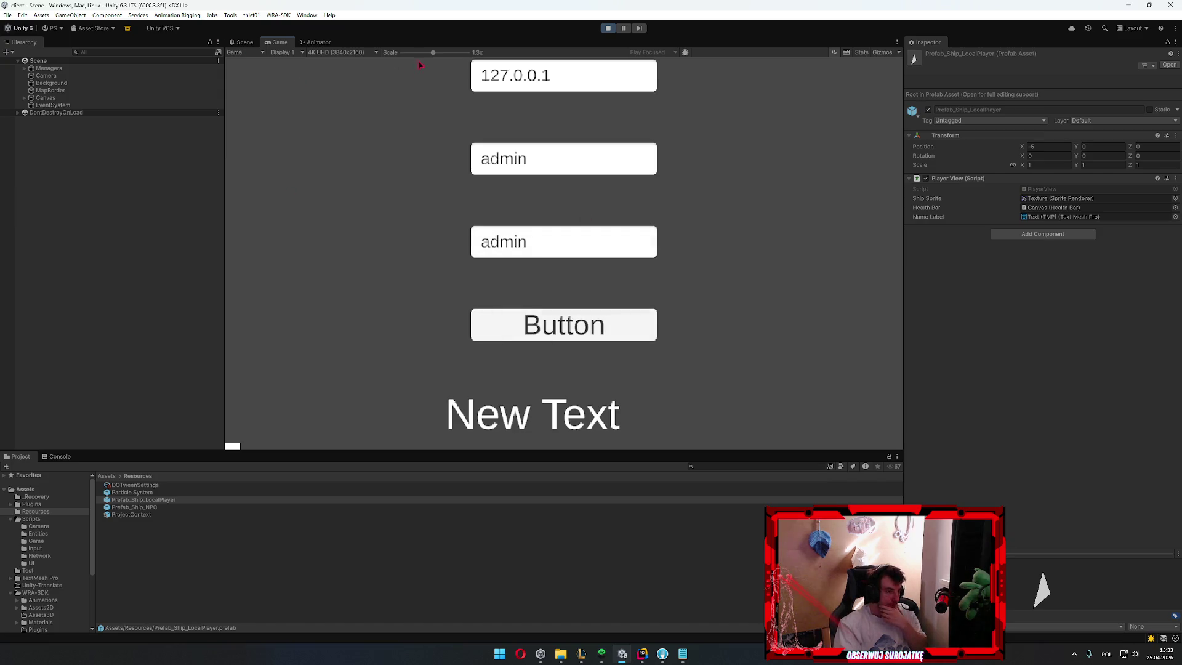
pyautogui.click(591, 325)
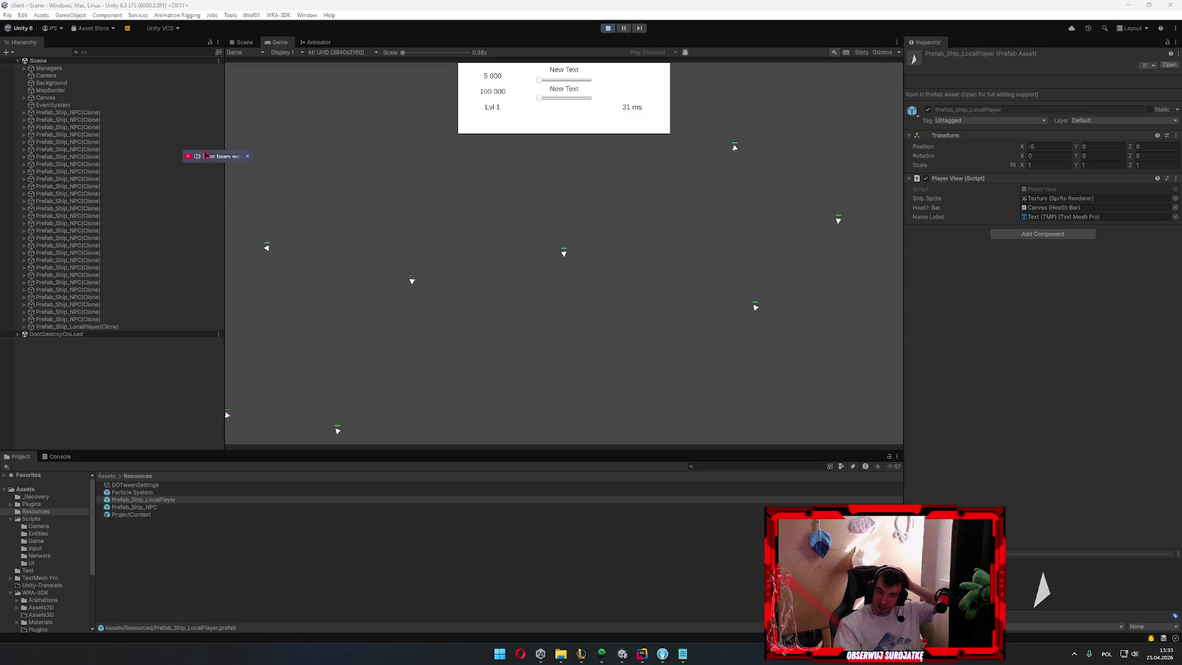
# Switch to the browser's laser beam video and jump it back to the start
pyautogui.hotkey('alt', 'Tab')
pyautogui.click(38, 558)
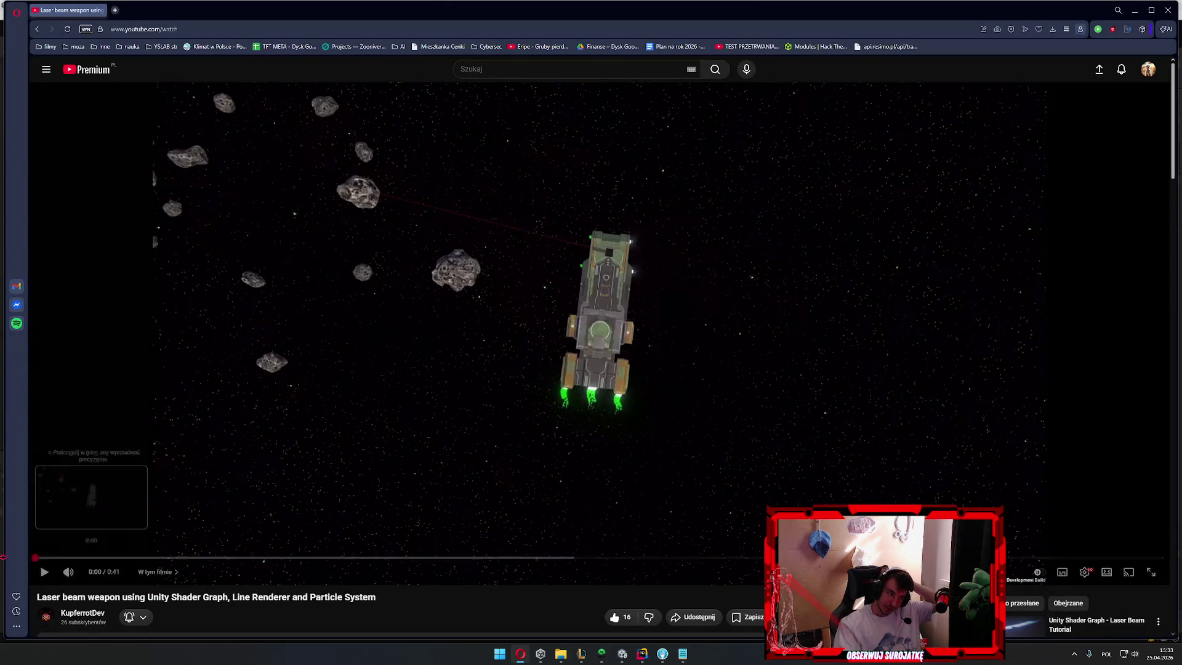
# Play the laser beam weapon video, pausing after the laser shot and resuming until it ends
pyautogui.click(615, 512)
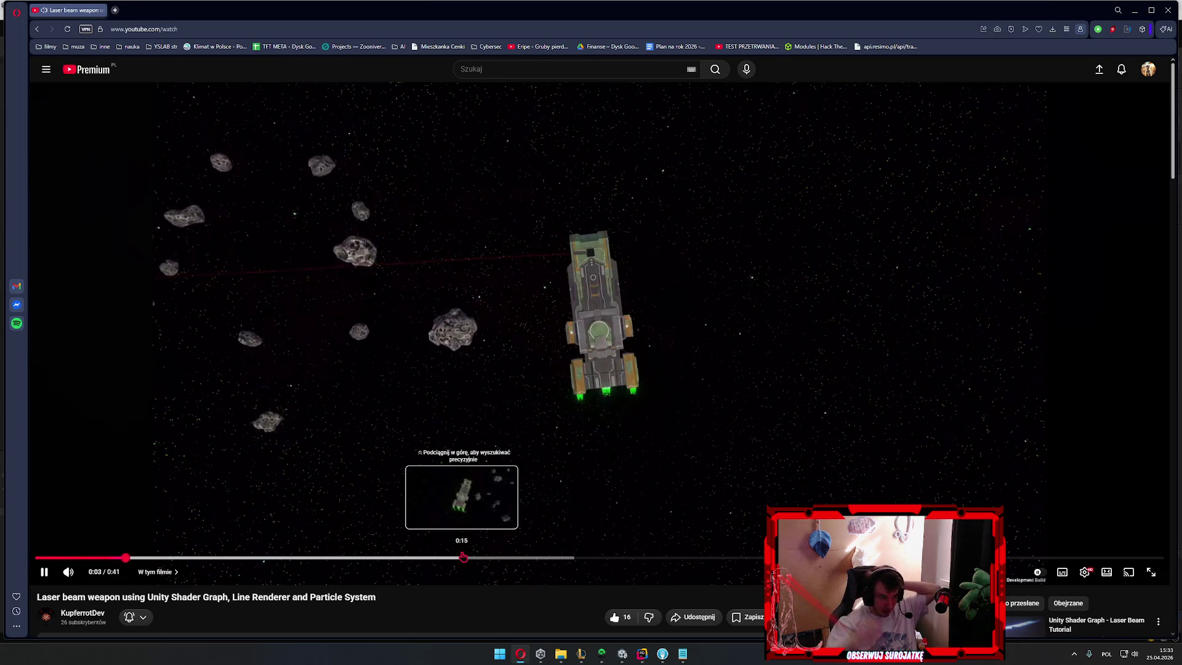
pyautogui.click(299, 410)
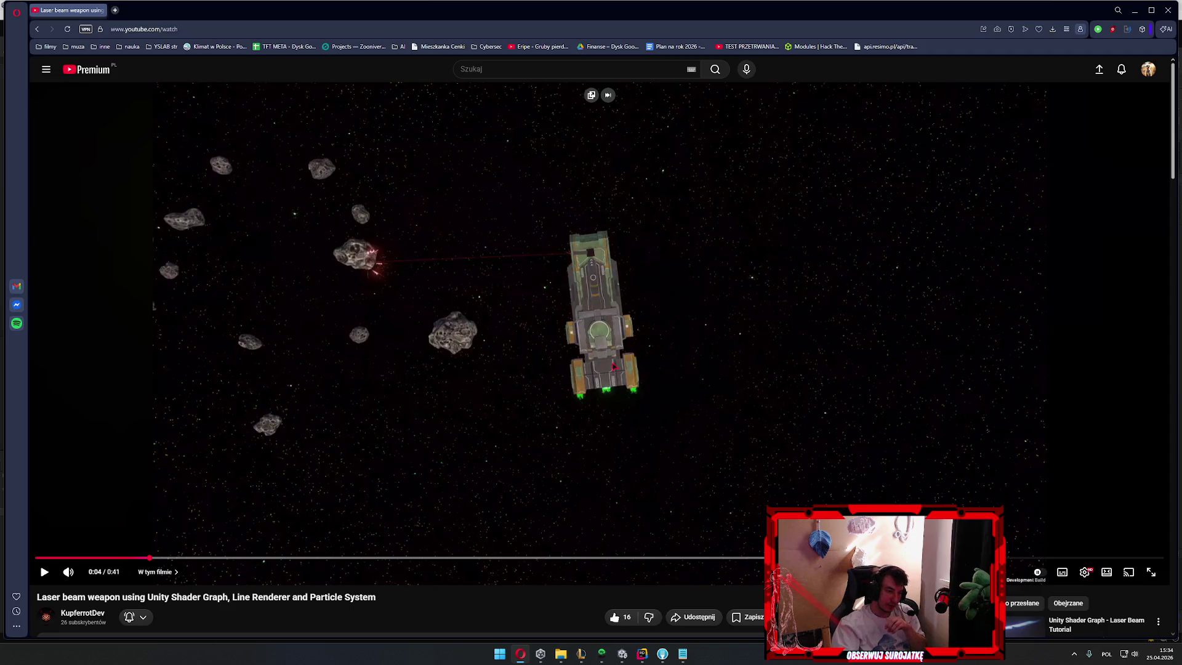
pyautogui.click(635, 397)
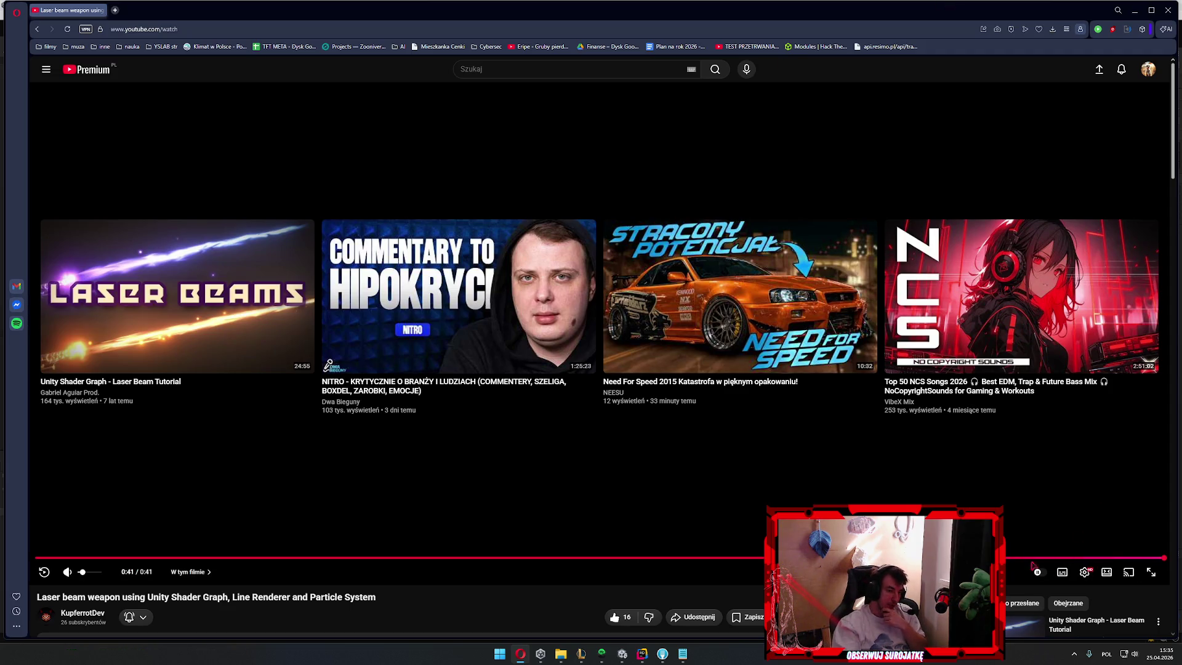
# Replay the video from near the start, pause it, and switch back to the running game in Unity
pyautogui.click(136, 559)
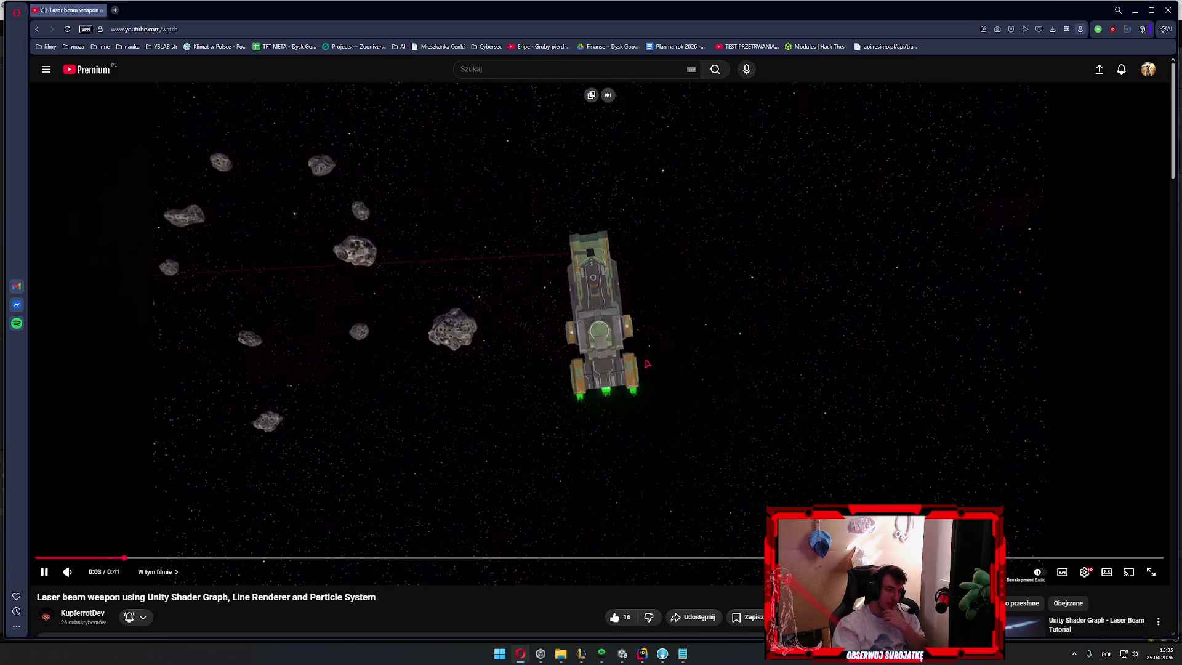
pyautogui.click(611, 238)
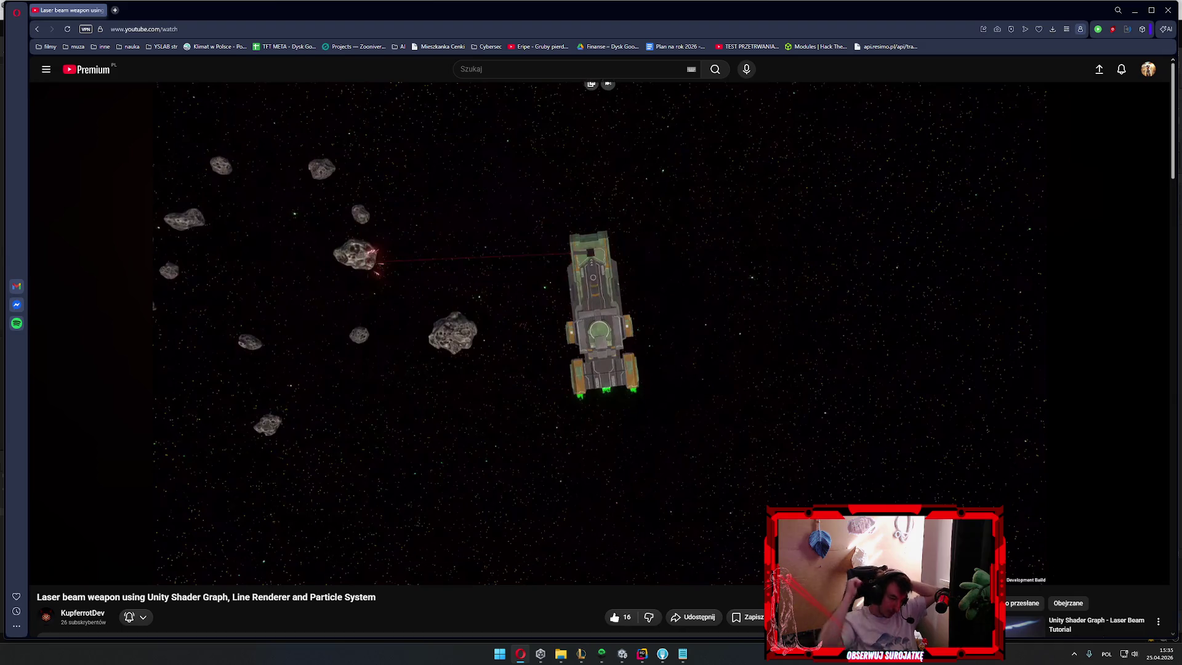
pyautogui.hotkey('alt', 'Tab')
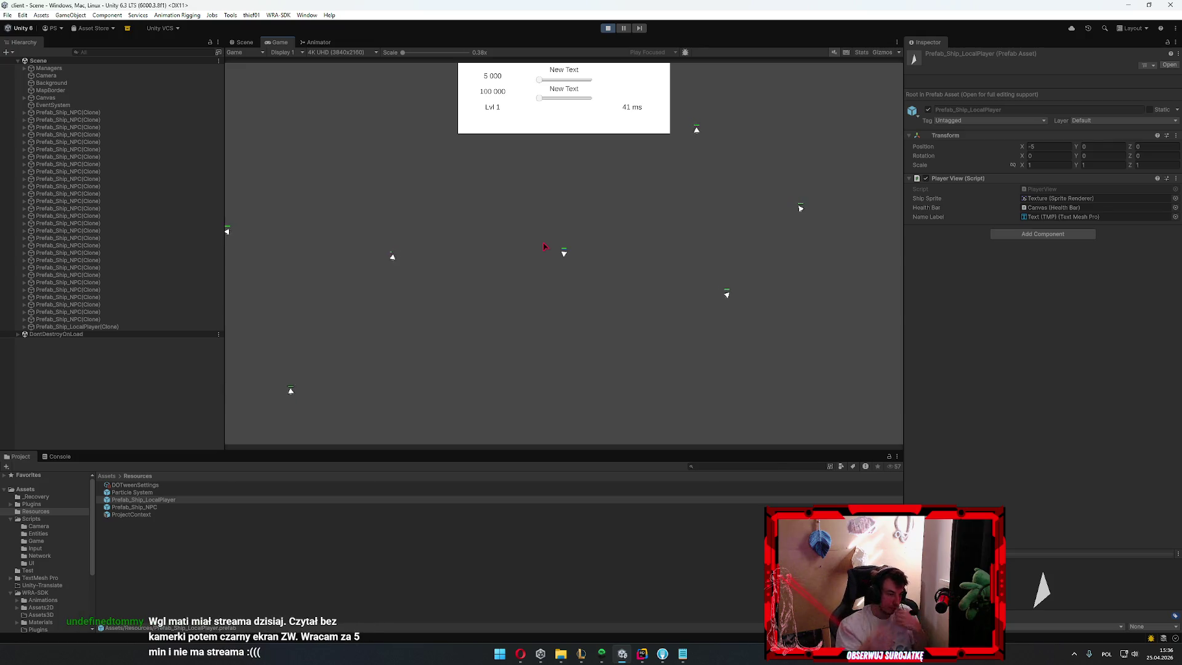
# Switch from Unity back to the paused laser beam video in the browser
pyautogui.hotkey('alt', 'Tab')
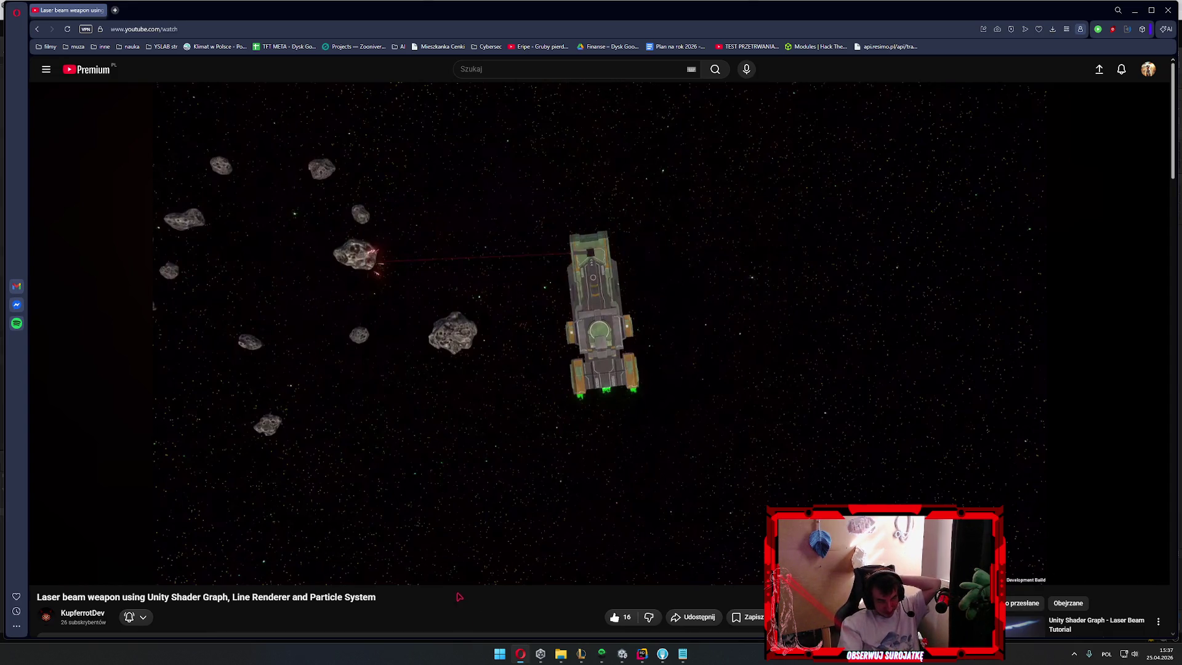
# Resume the laser beam video and pause it again once the laser fires at the asteroid
pyautogui.click(503, 443)
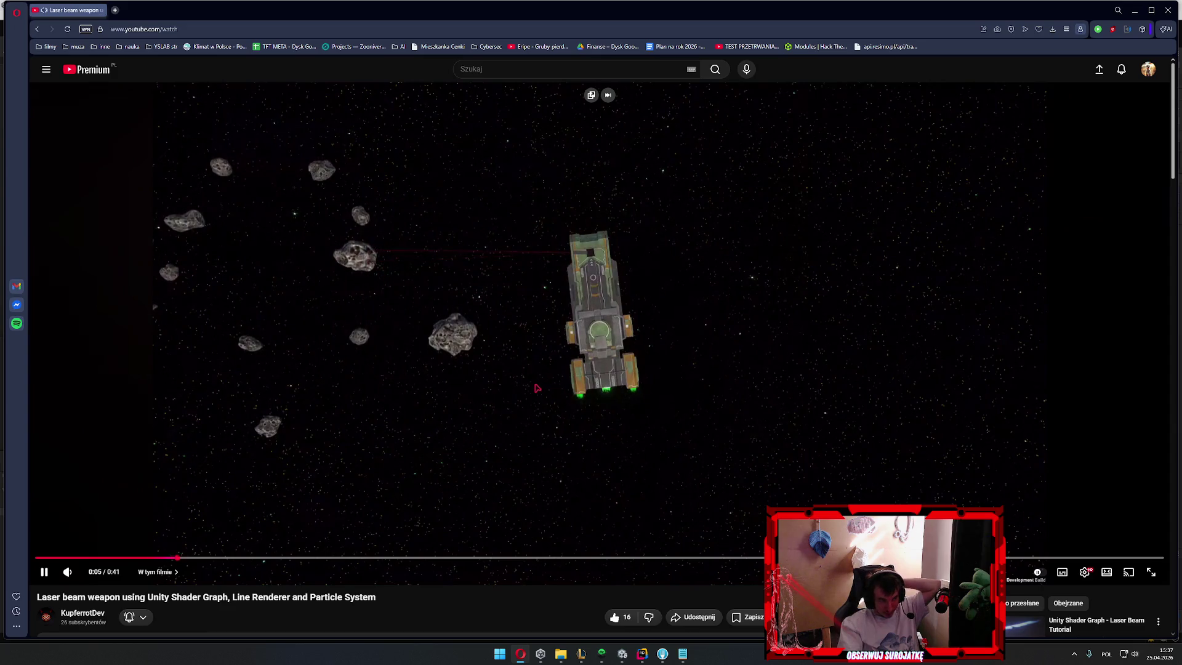
pyautogui.click(730, 375)
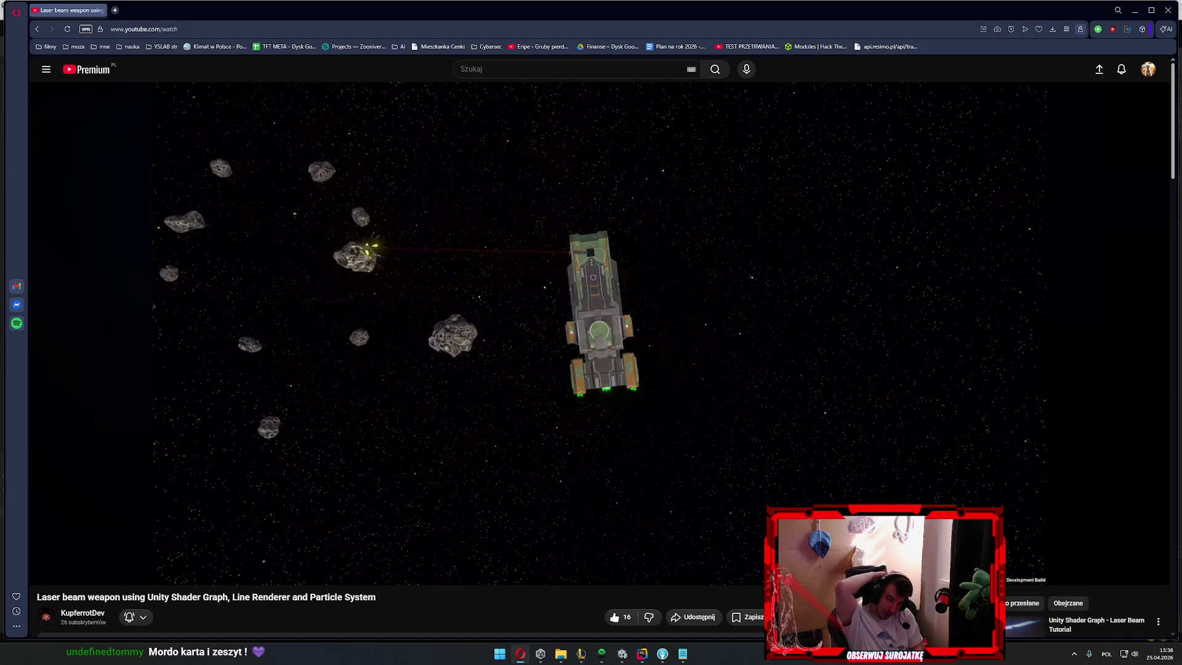
# Launch Obsidian from the Windows Start menu search for 'obs'
pyautogui.press('super')
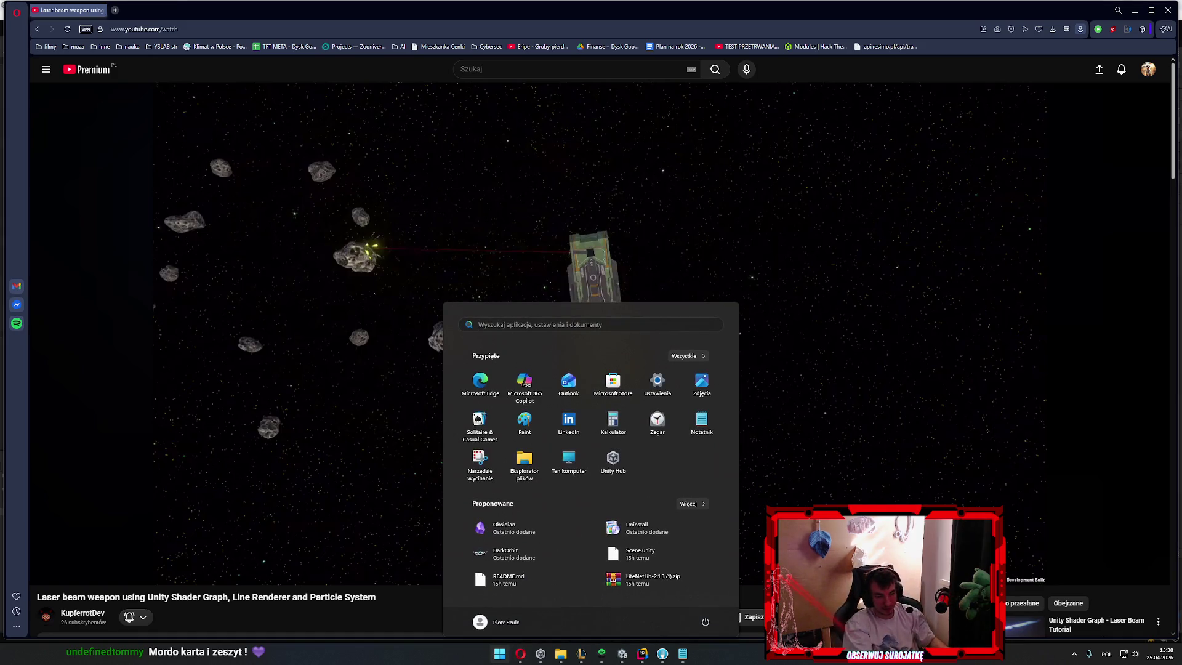
pyautogui.write('obs')
pyautogui.press('Down')
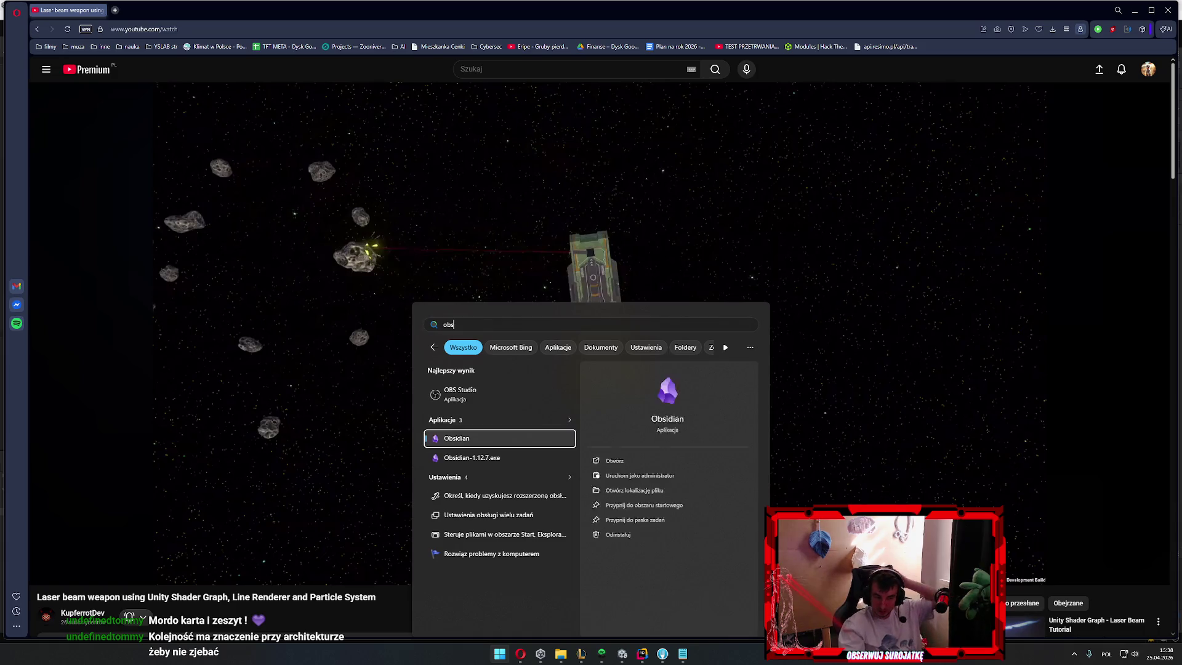
pyautogui.press('Return')
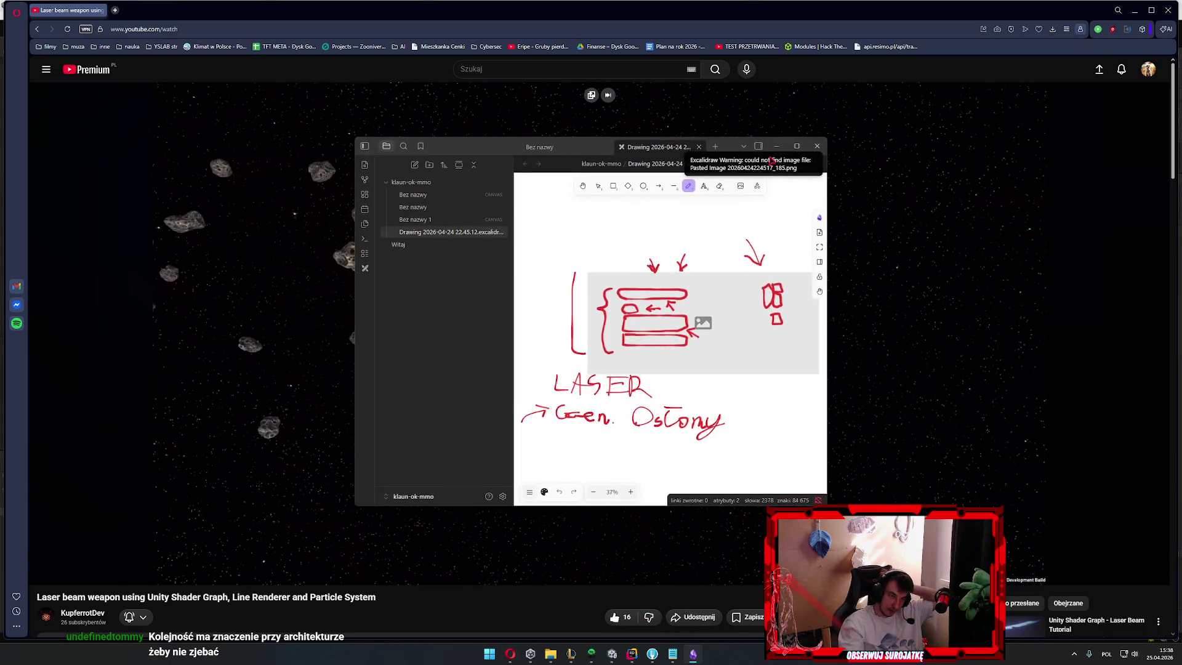
# Maximise Obsidian and open the empty 'Bez nazwy' canvas from the vault file tree
pyautogui.click(796, 146)
pyautogui.rightClick(735, 421)
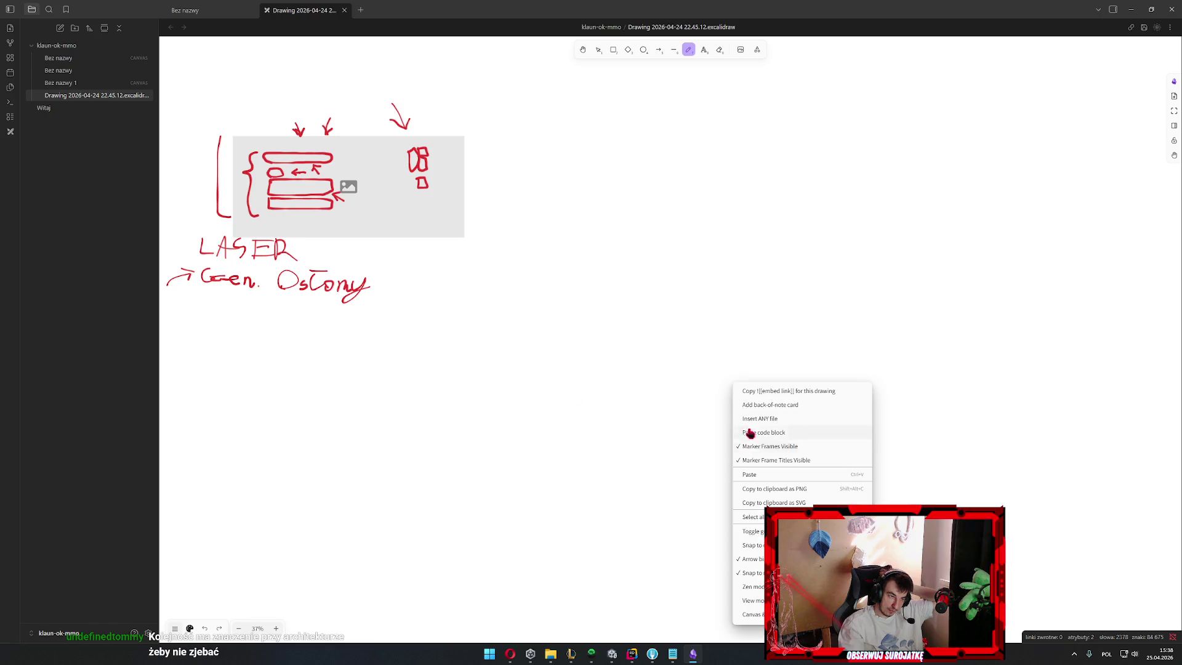
pyautogui.click(802, 256)
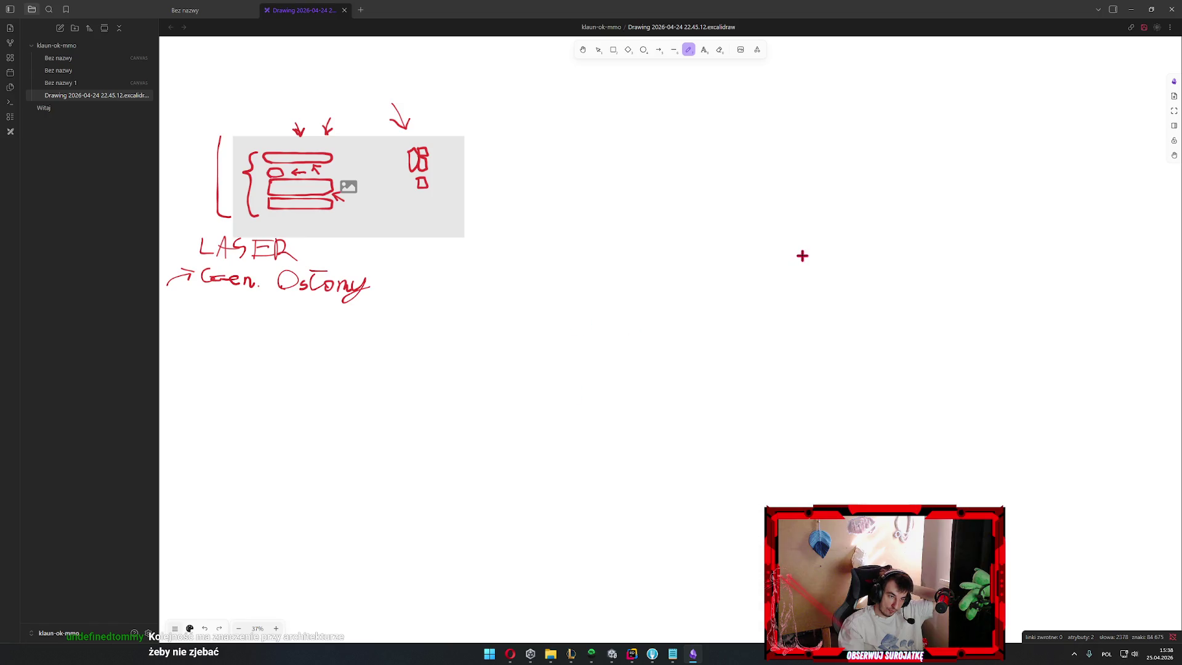
pyautogui.click(66, 46)
pyautogui.click(59, 58)
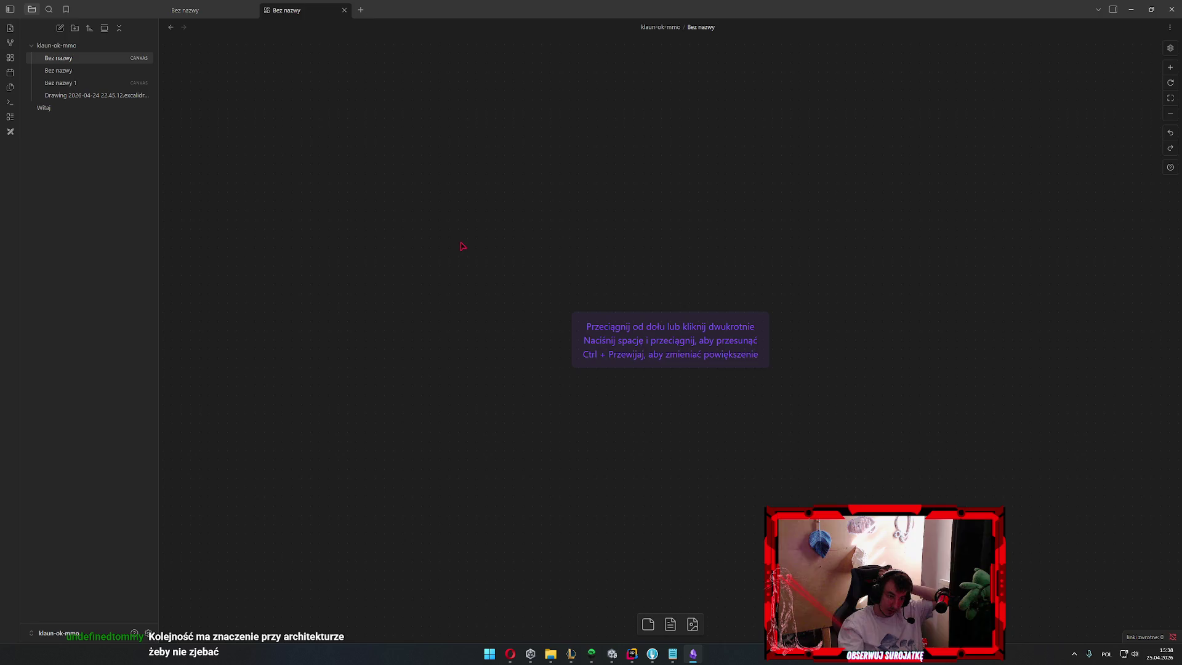
# Rename the untitled 'Bez nazwy' note to 'Darkorbit clone insprated bla bla'
pyautogui.click(58, 70)
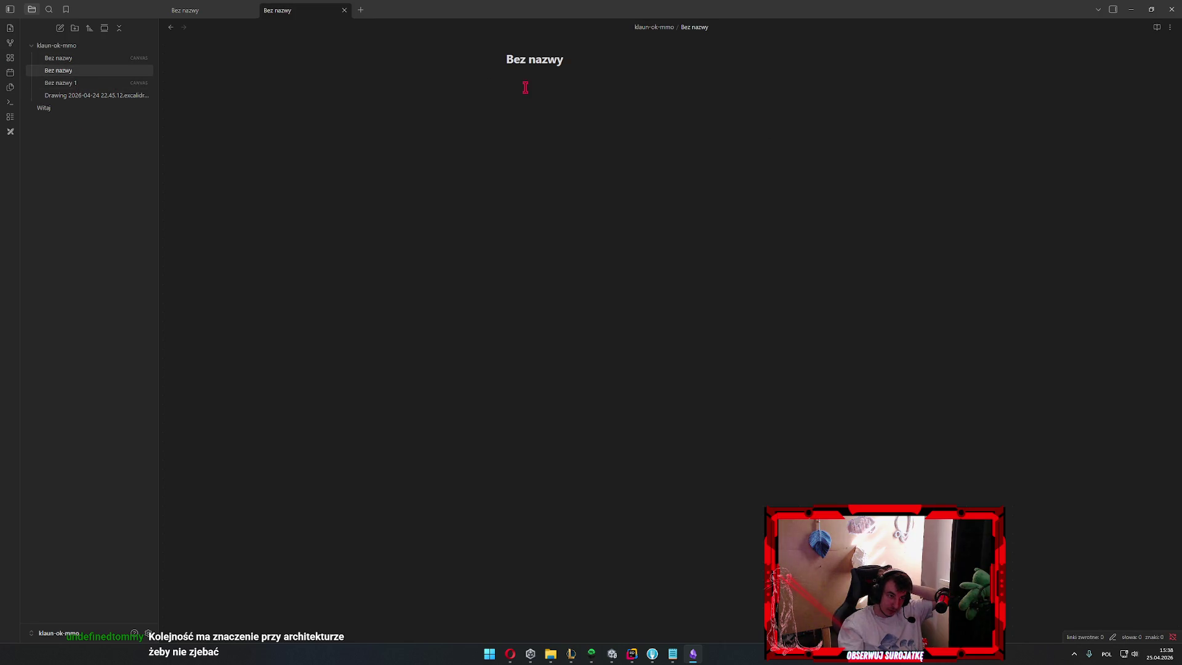
pyautogui.moveTo(596, 61); pyautogui.dragTo(372, 67)
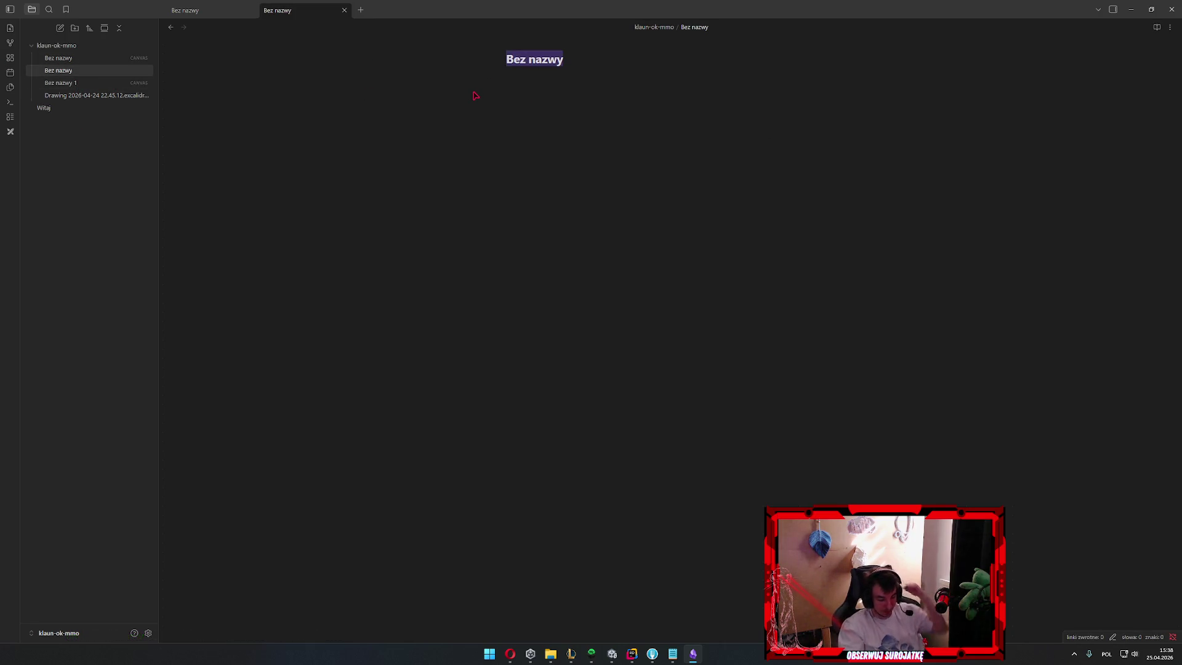
pyautogui.press('BackSpace')
pyautogui.write('Darkorbi')
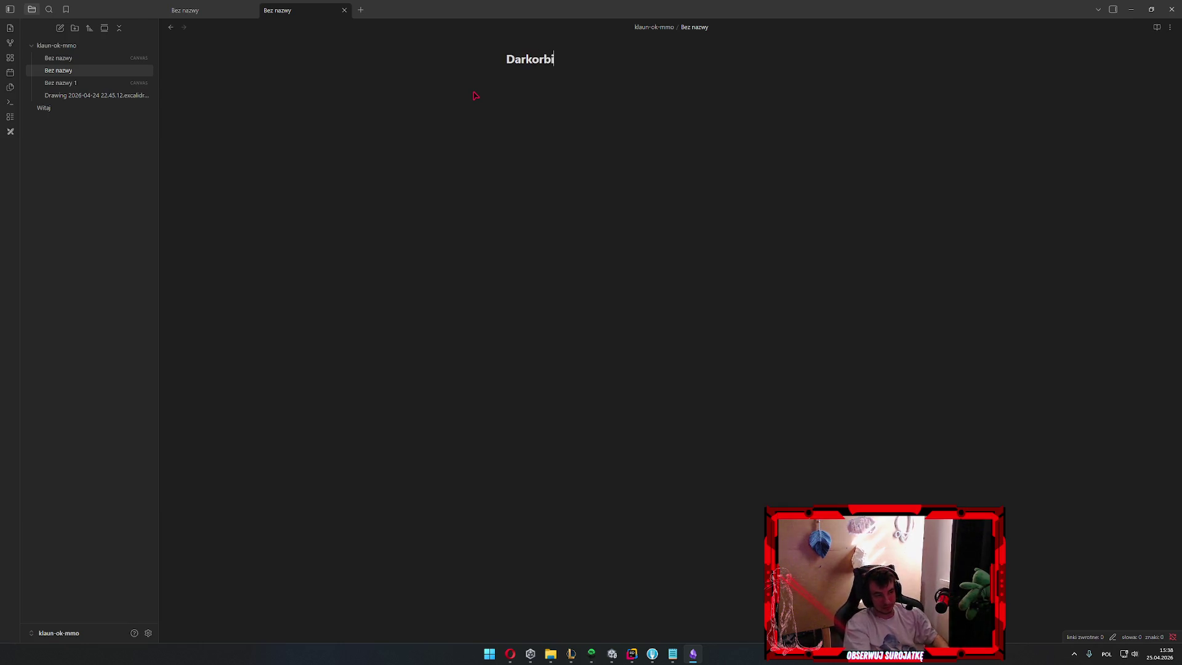
pyautogui.write('t ')
pyautogui.write('c')
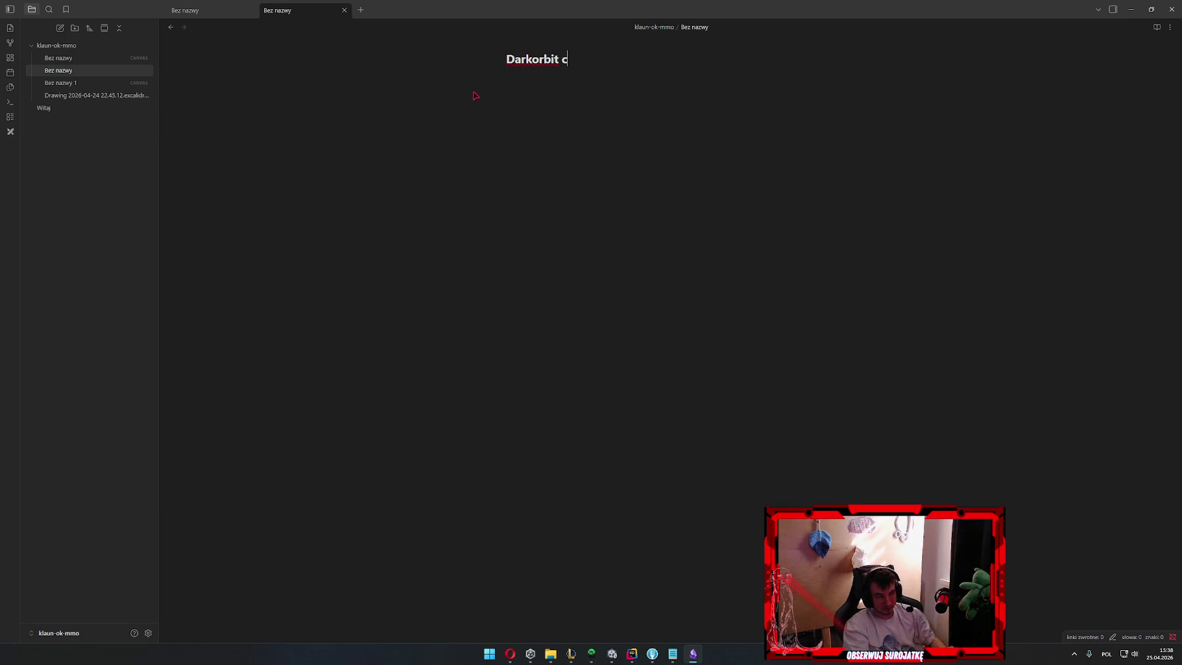
pyautogui.write('lone insprate')
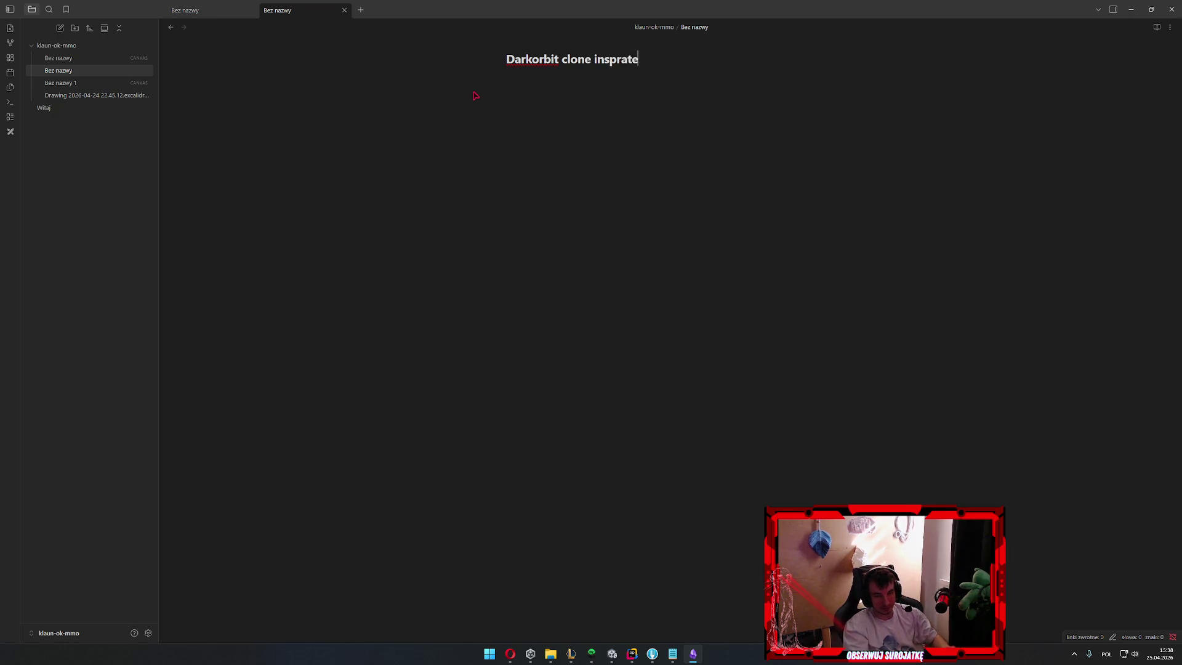
pyautogui.write('d bla bla')
pyautogui.press('Return')
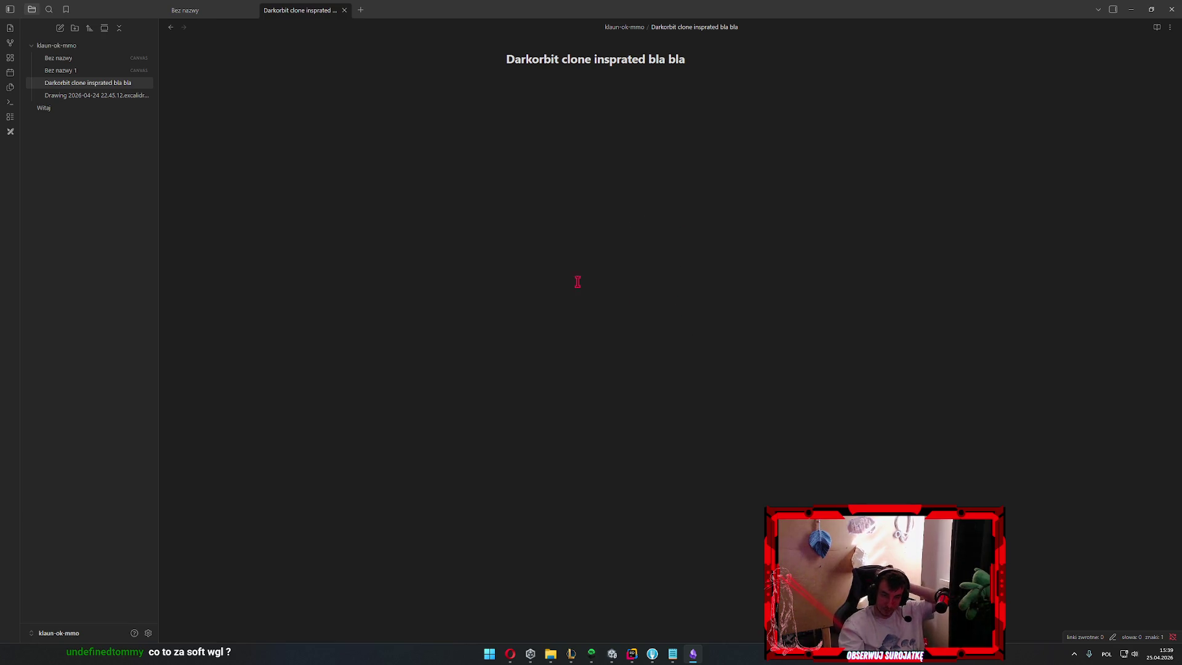
# Look through the Witaj note and the April 24 Excalidraw drawing, then return to the Darkorbit note
pyautogui.click(102, 108)
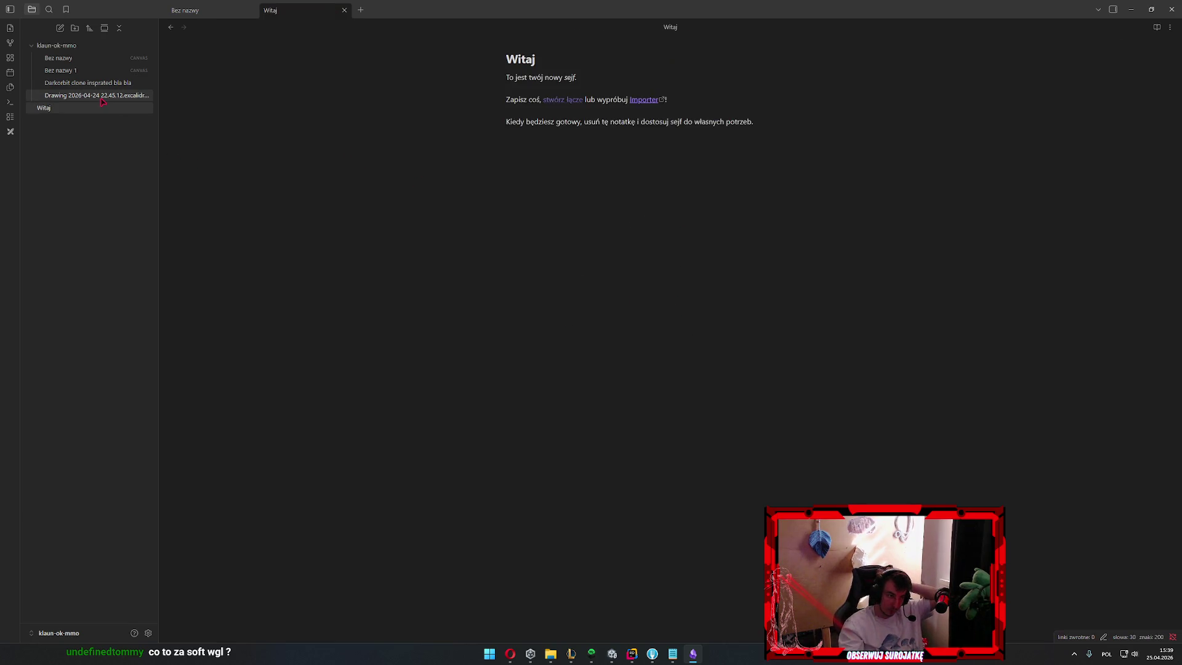
pyautogui.click(103, 96)
pyautogui.scroll(-3, 689, 299)
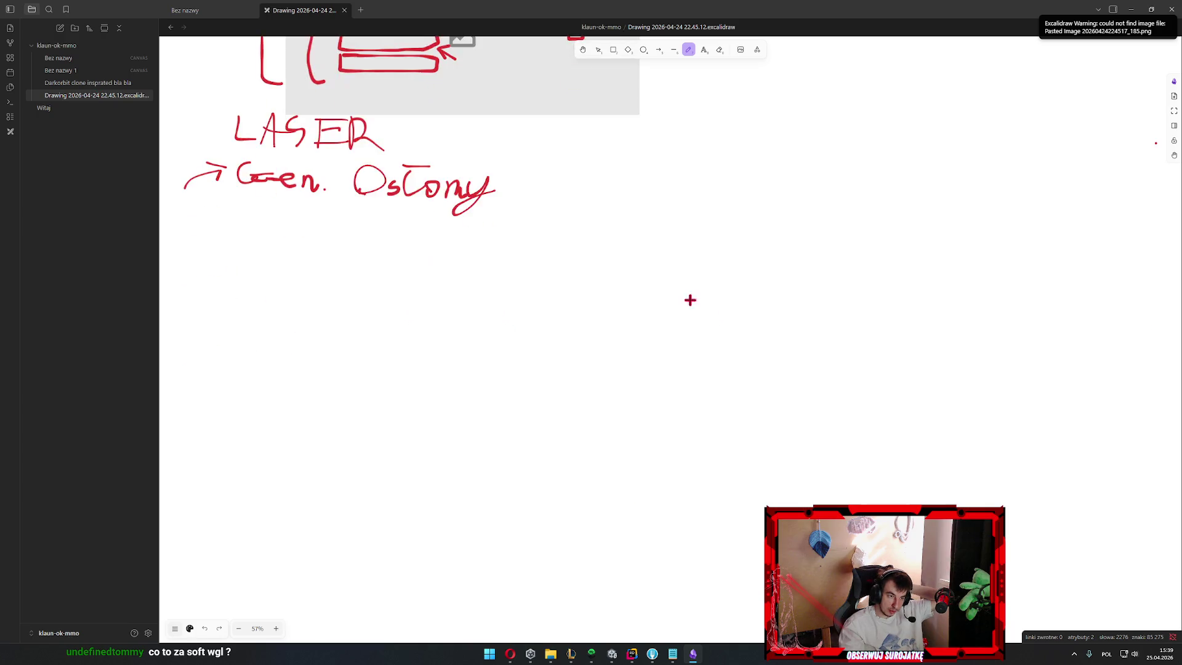
pyautogui.scroll(3, 356, 335)
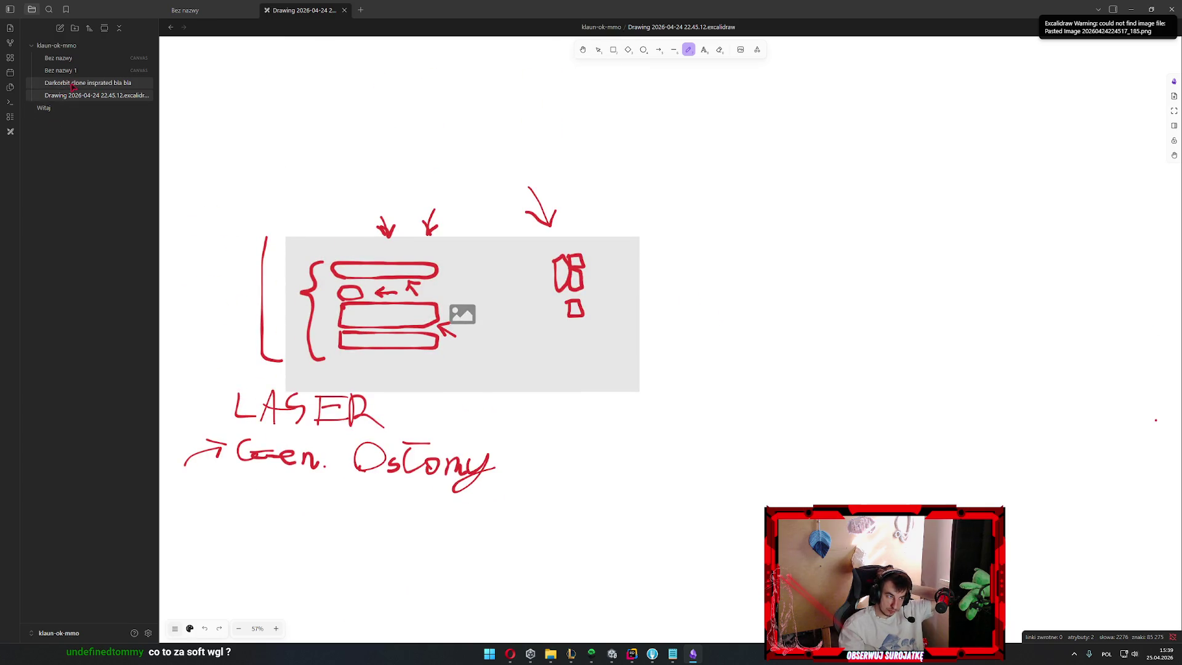
pyautogui.click(84, 83)
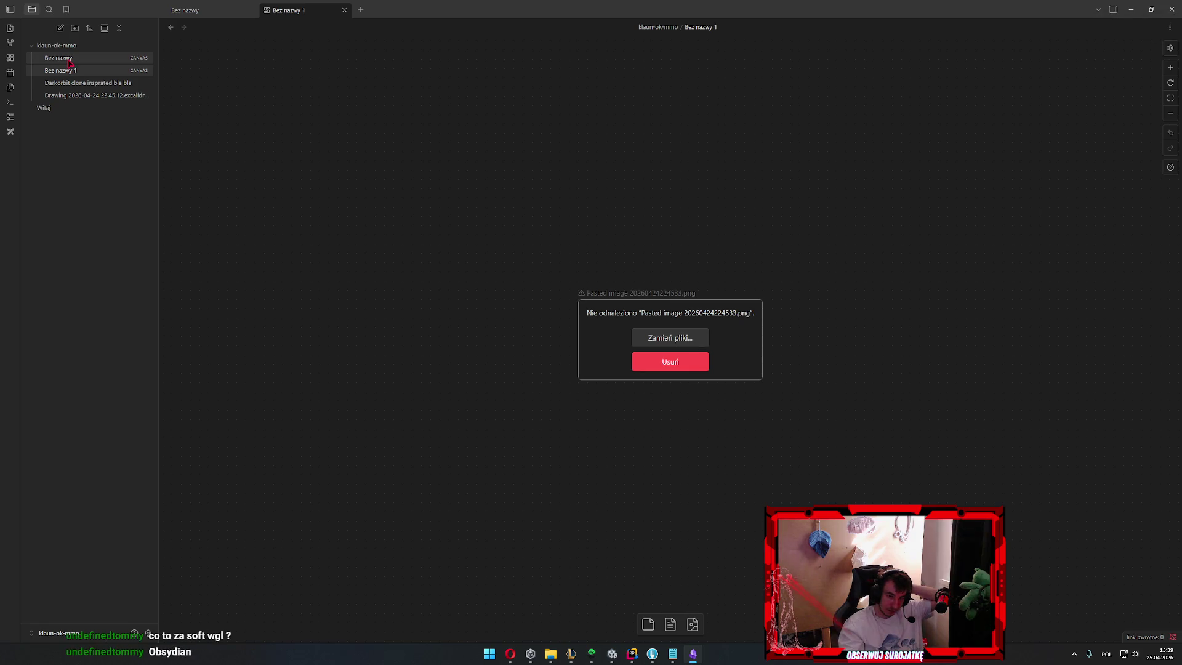
# Reopen the Darkorbit clone note, draft a '##' heading line in its body and clear it again
pyautogui.click(69, 60)
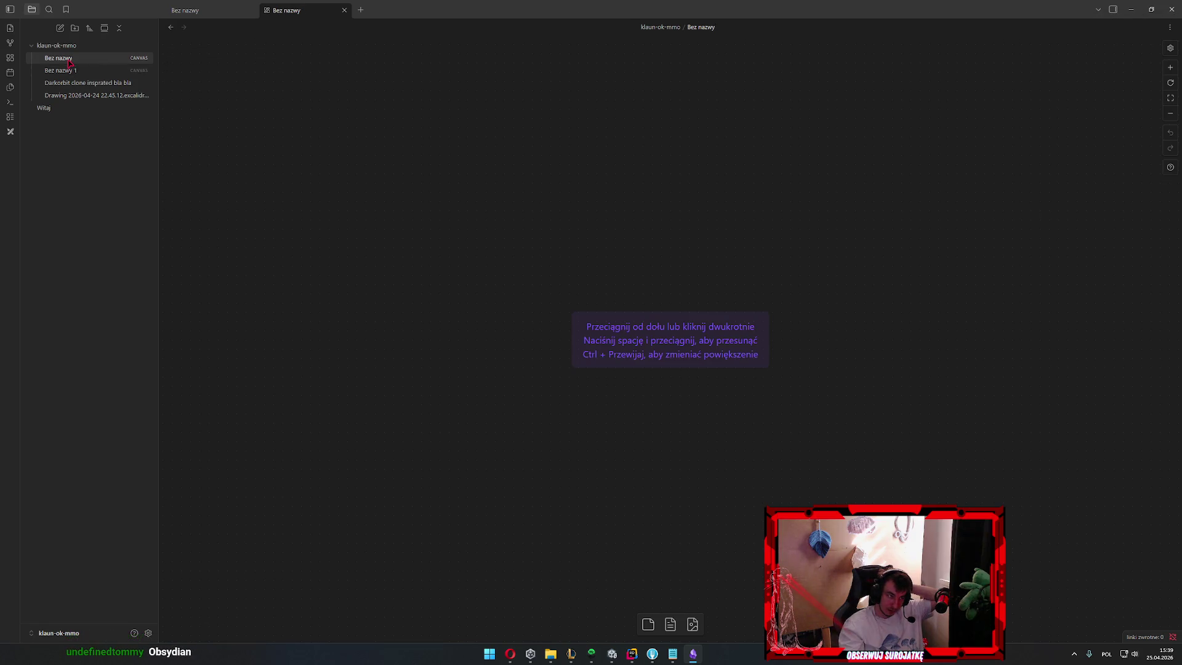
pyautogui.click(81, 83)
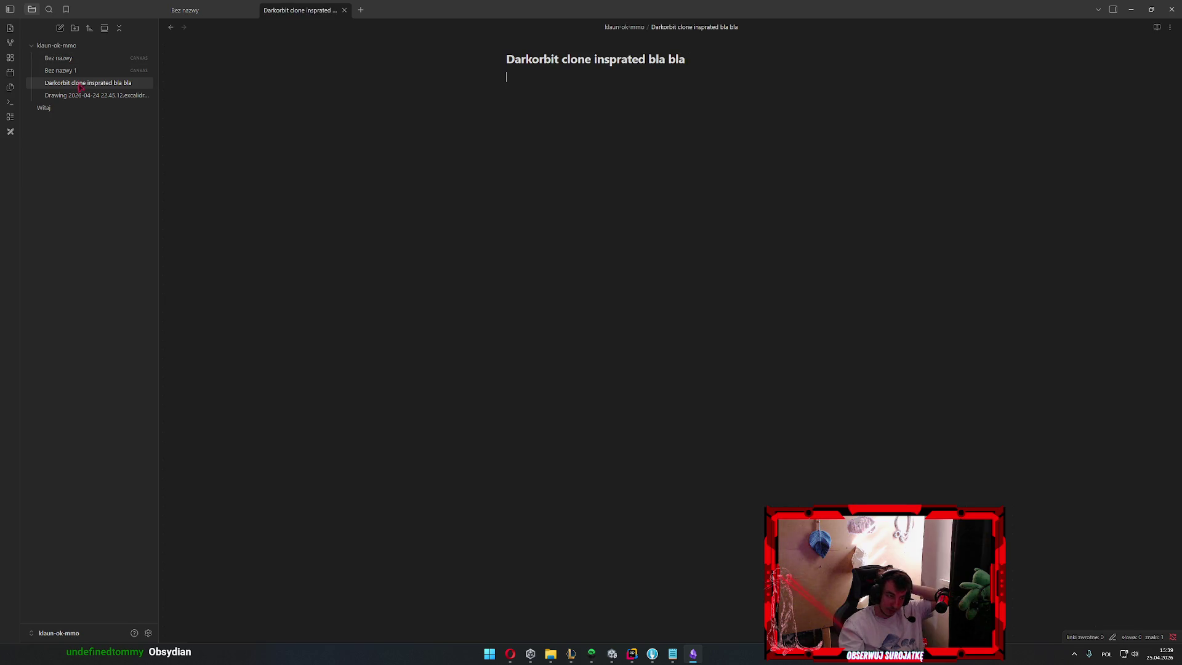
pyautogui.press('Return')
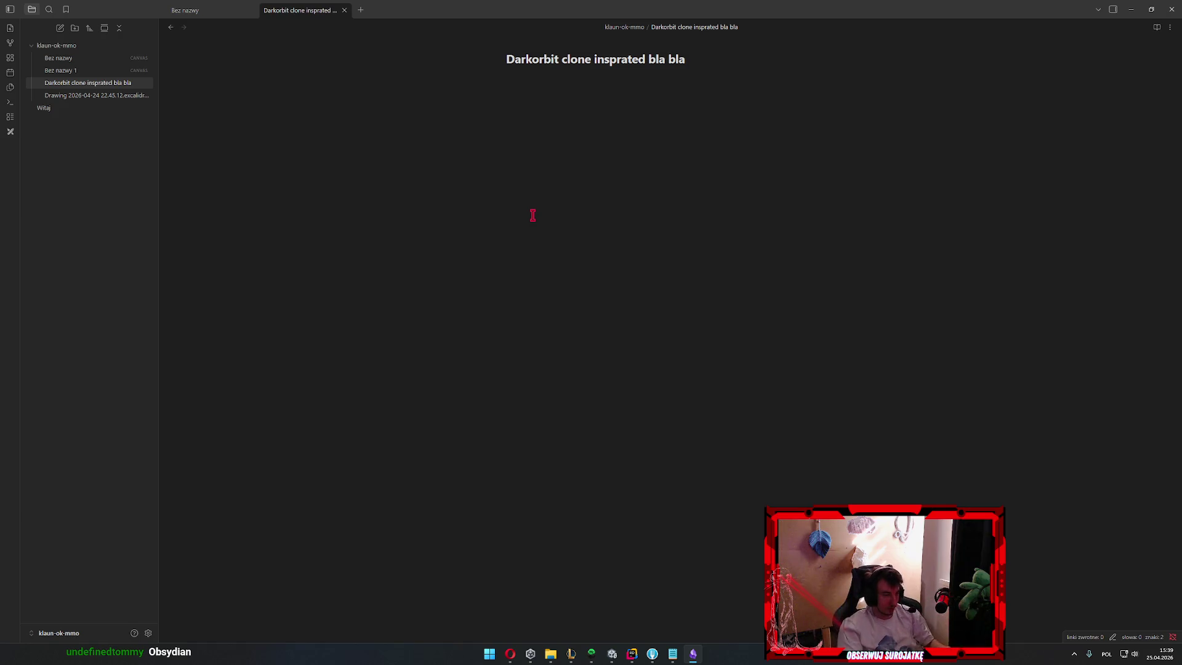
pyautogui.write('##')
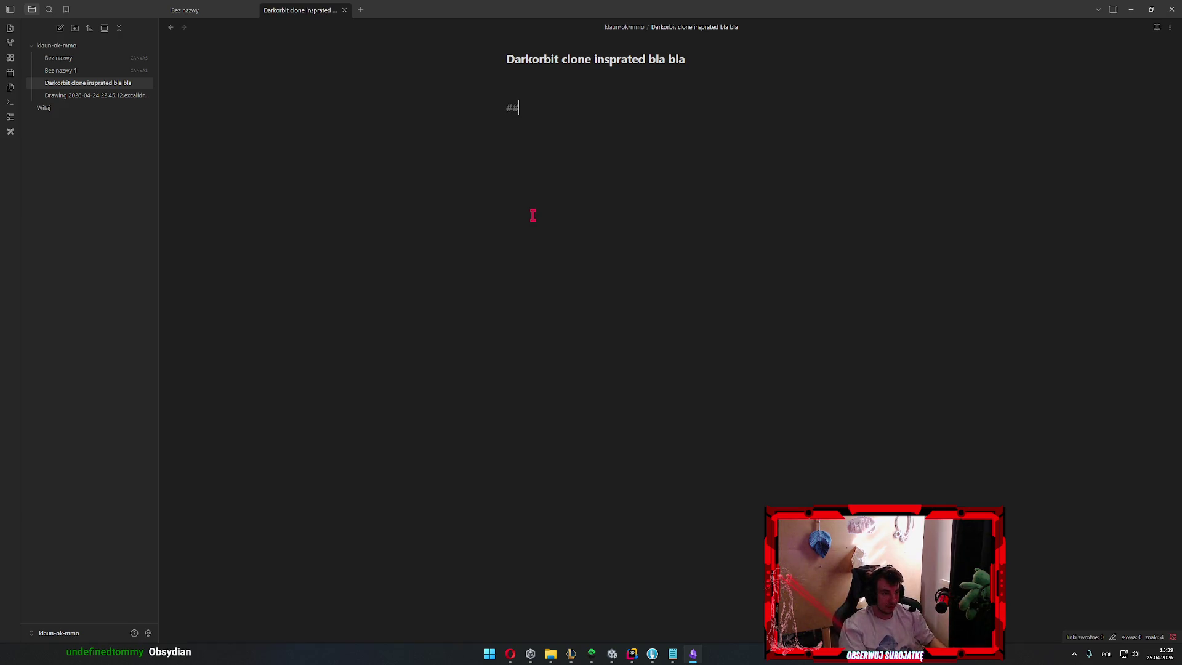
pyautogui.write('###')
pyautogui.press('BackSpace')
pyautogui.press('BackSpace')
pyautogui.press('BackSpace')
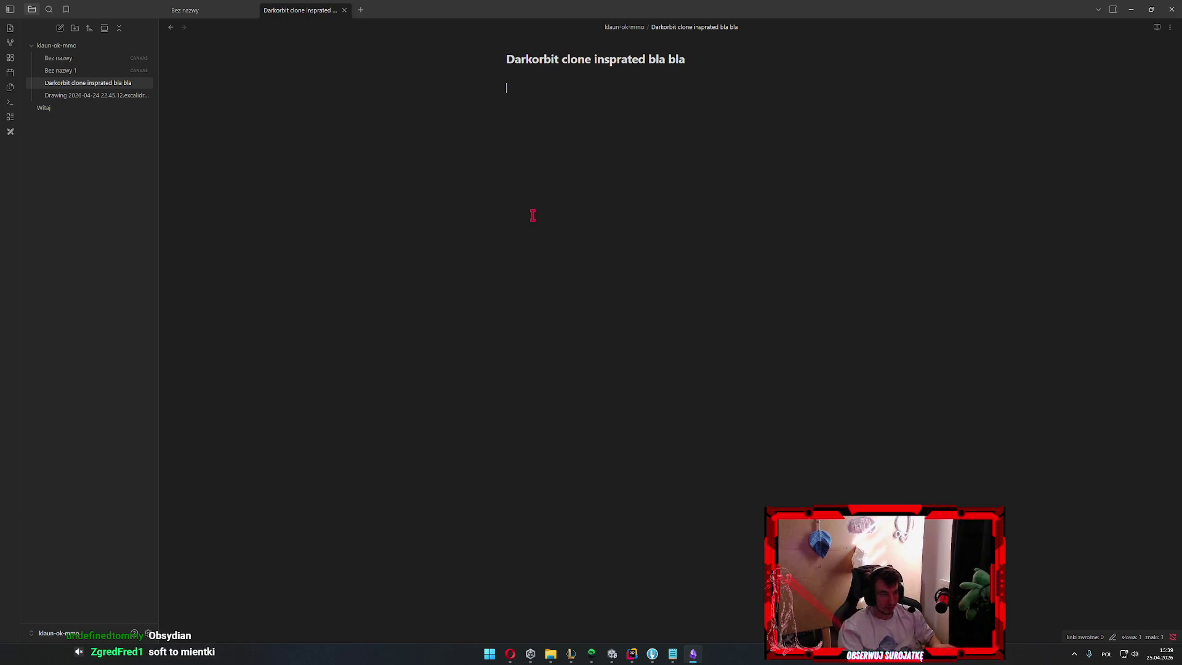
pyautogui.press('BackSpace')
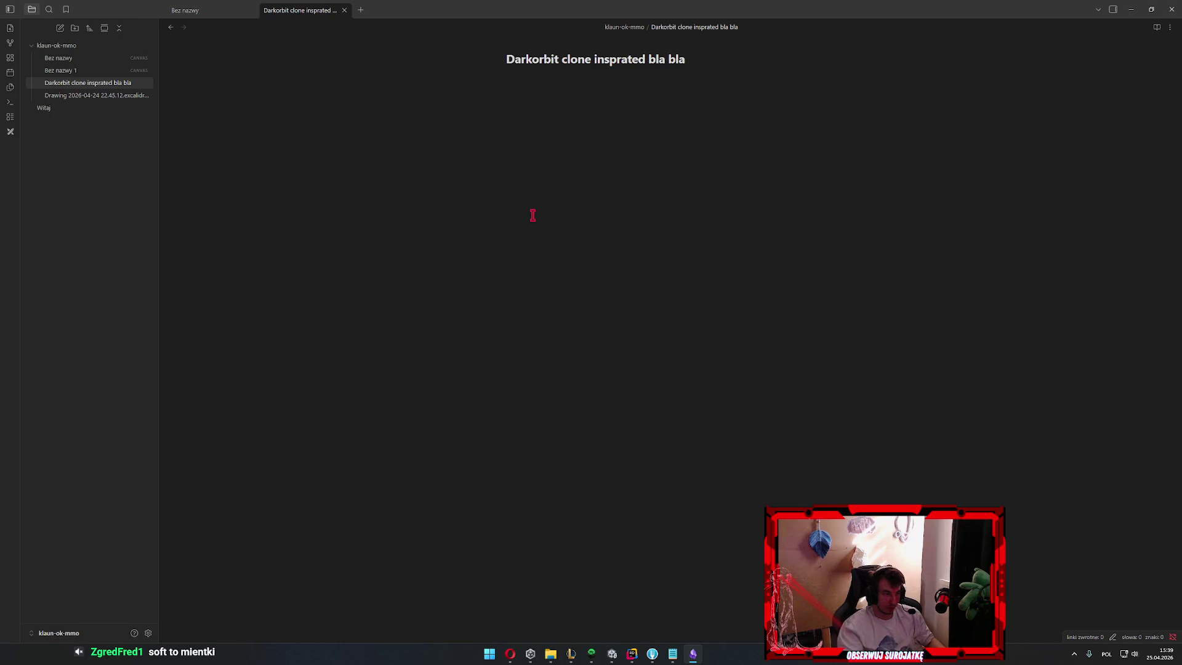
pyautogui.write('#')
pyautogui.press('Return')
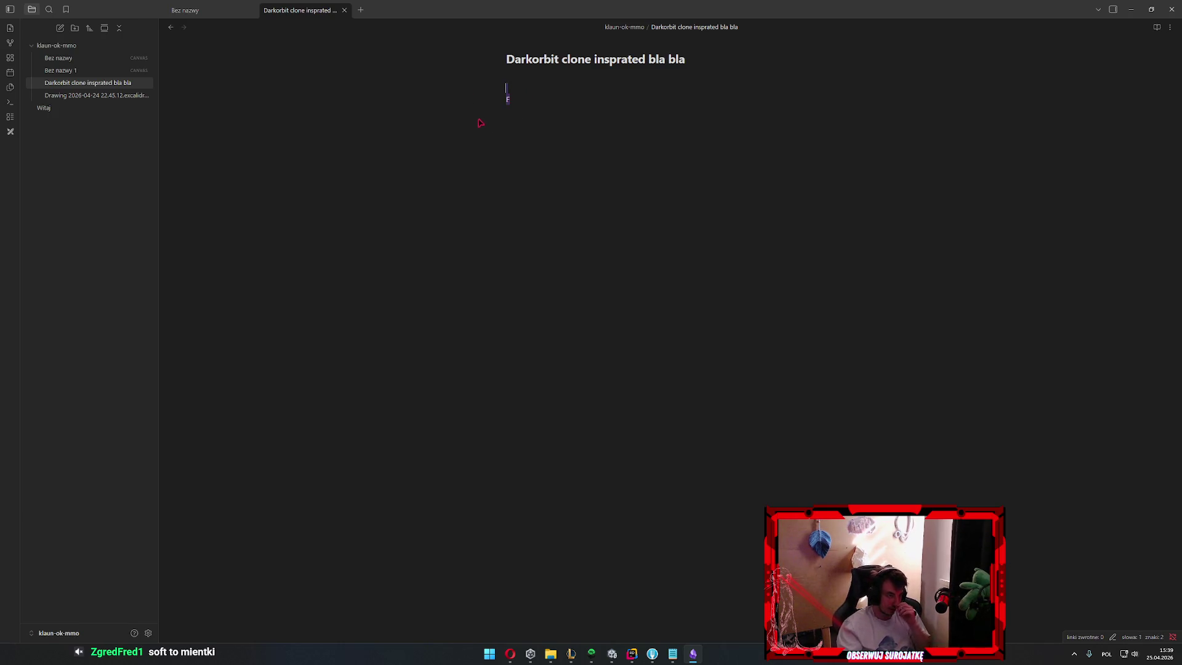
pyautogui.rightClick(504, 98)
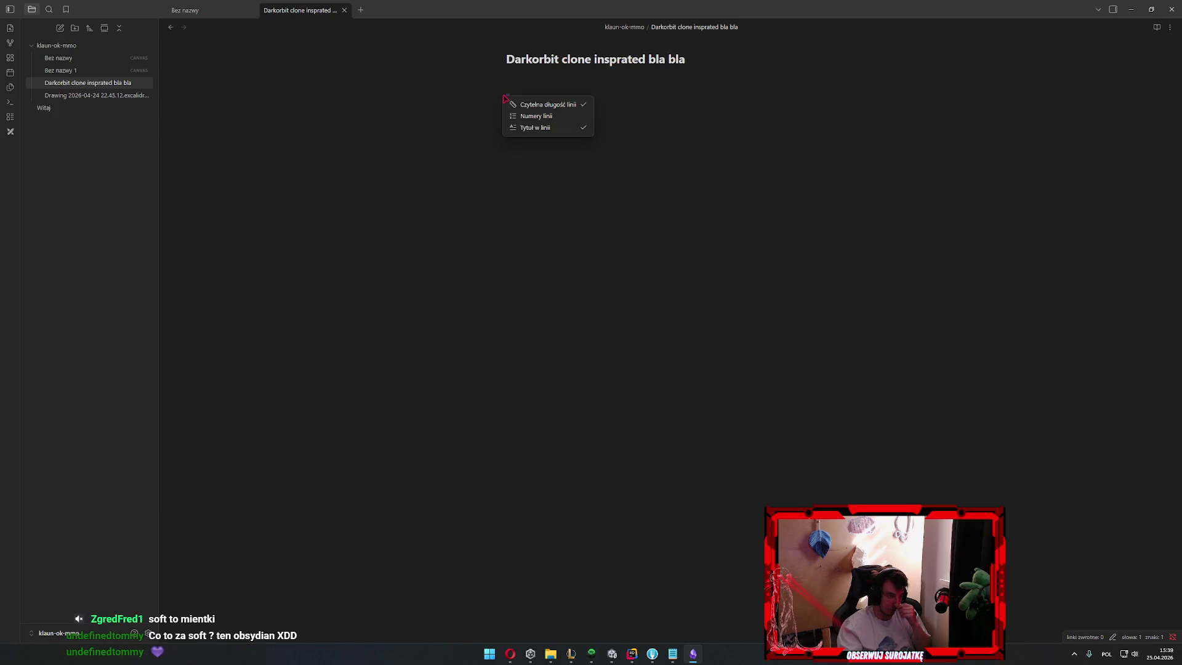
pyautogui.click(508, 183)
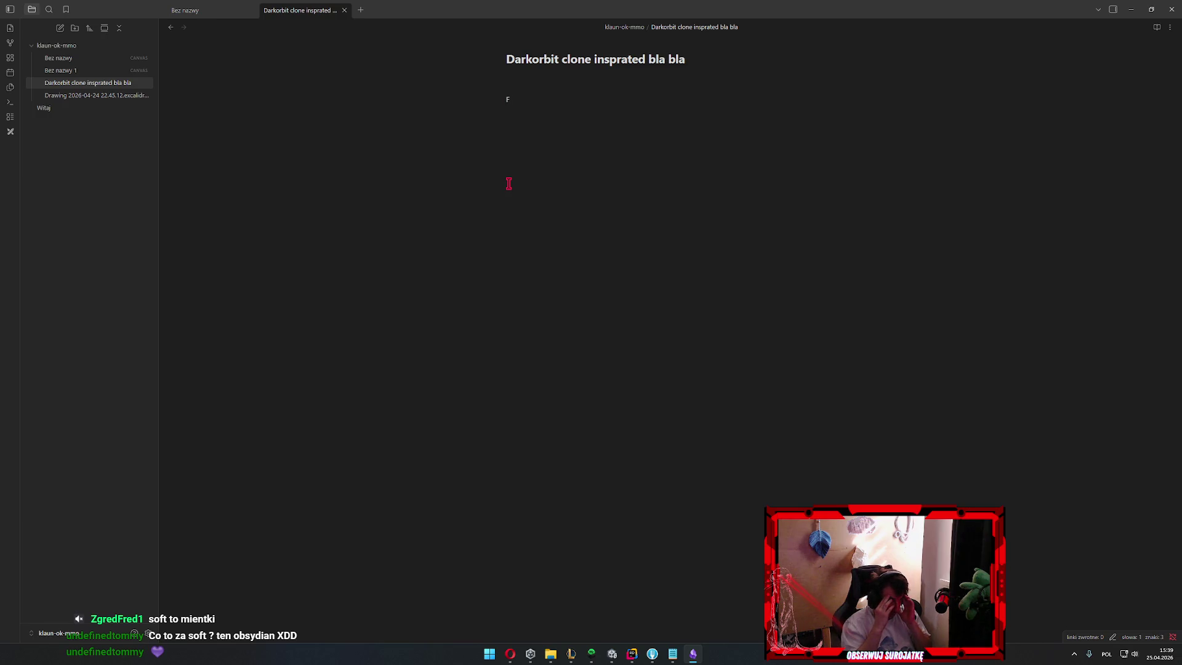
pyautogui.hotkey('ctrl', 'a')
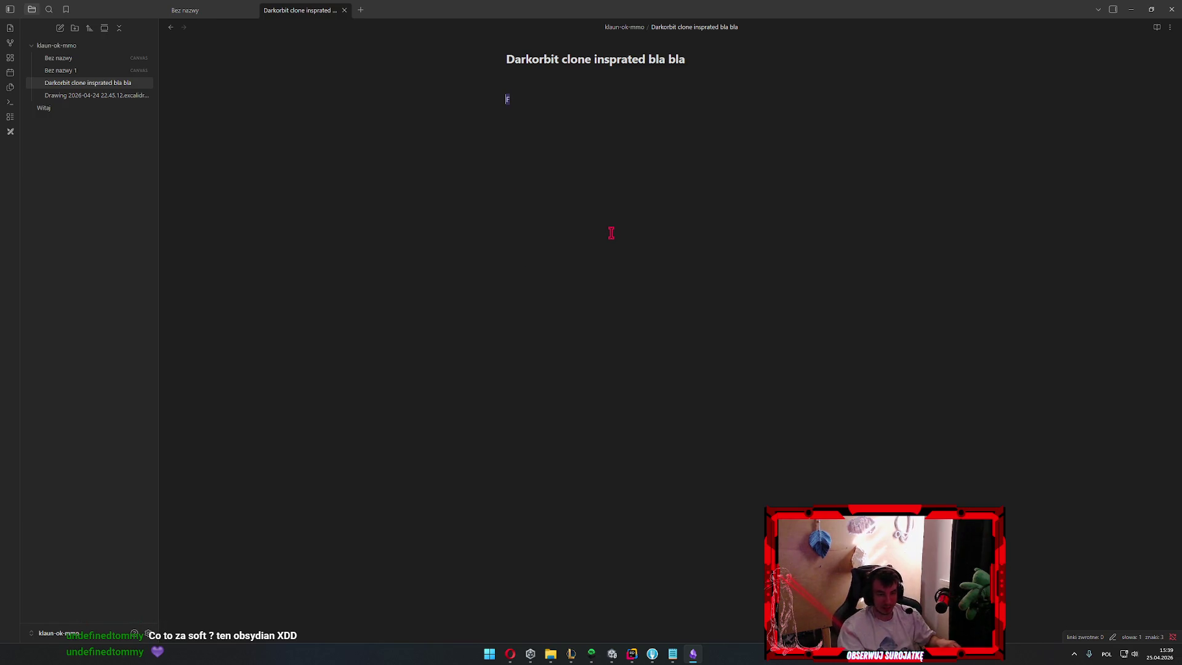
pyautogui.press('Right')
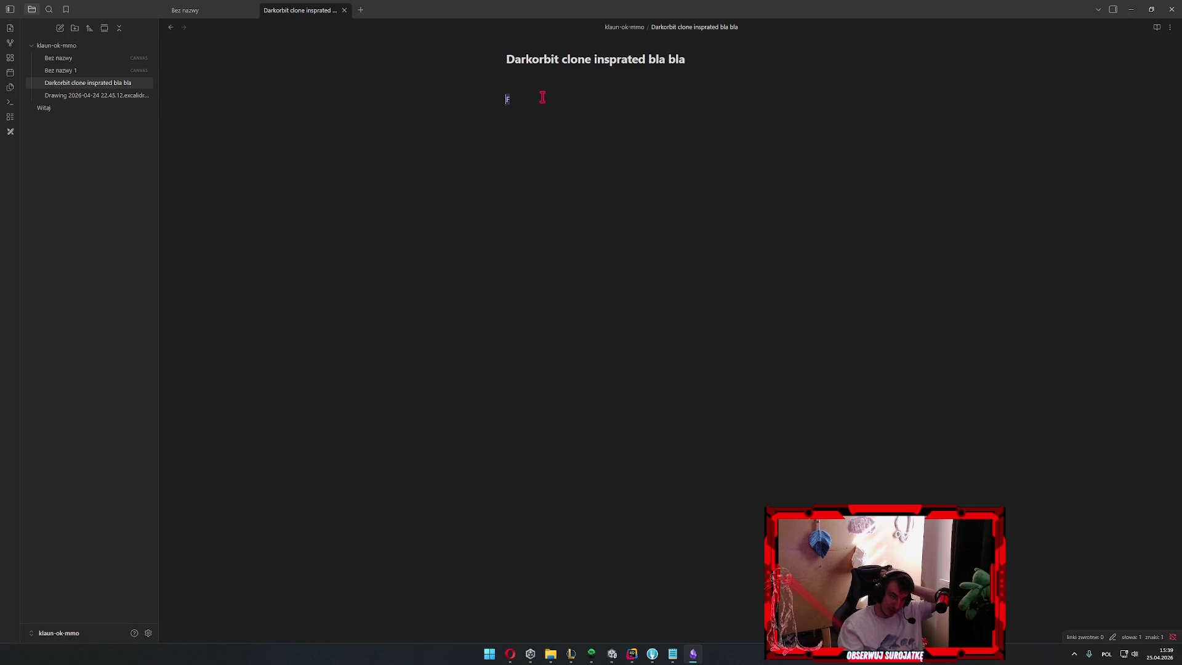
pyautogui.rightClick(508, 99)
pyautogui.click(541, 193)
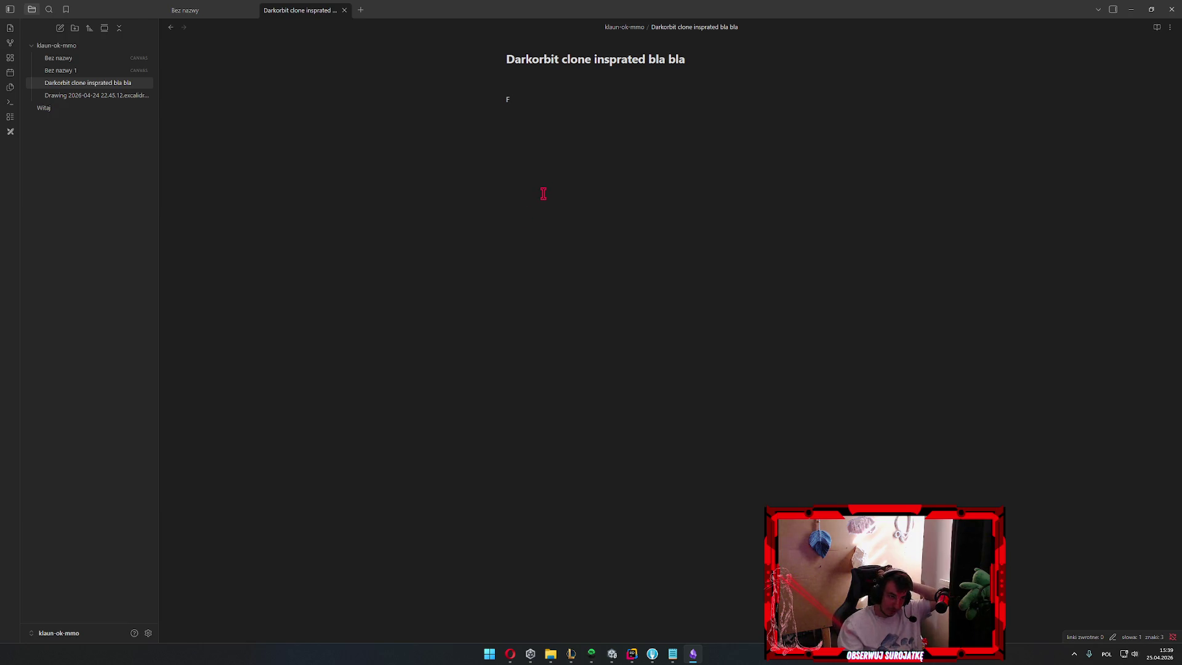
pyautogui.press('BackSpace')
pyautogui.write('/')
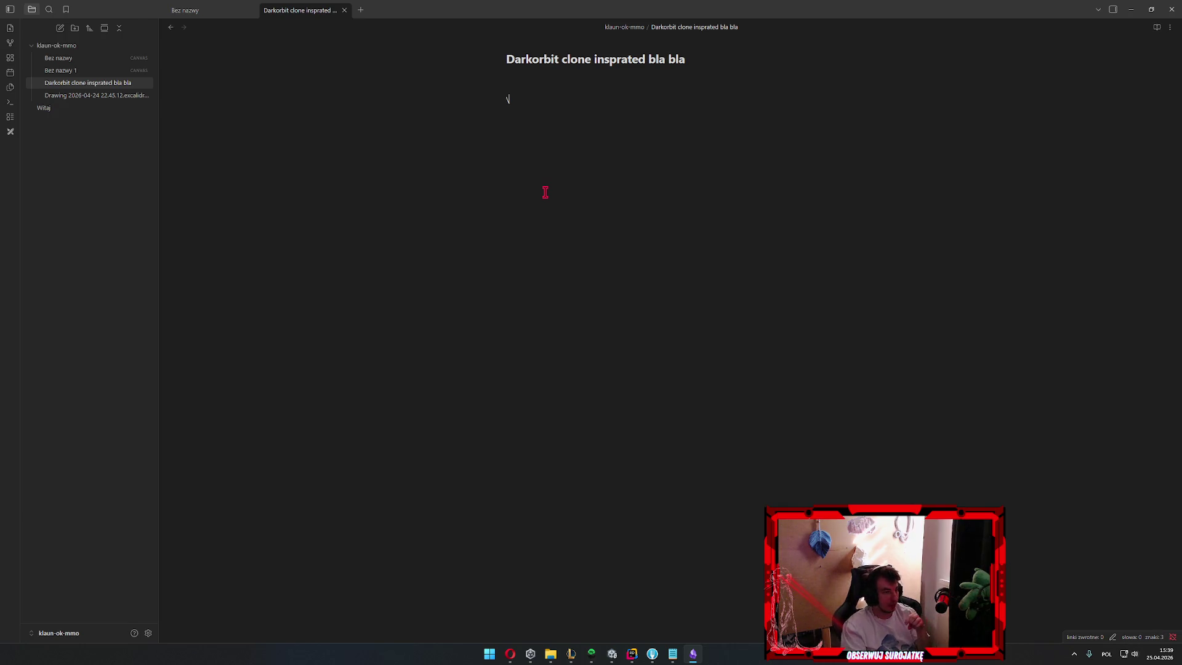
pyautogui.press('BackSpace')
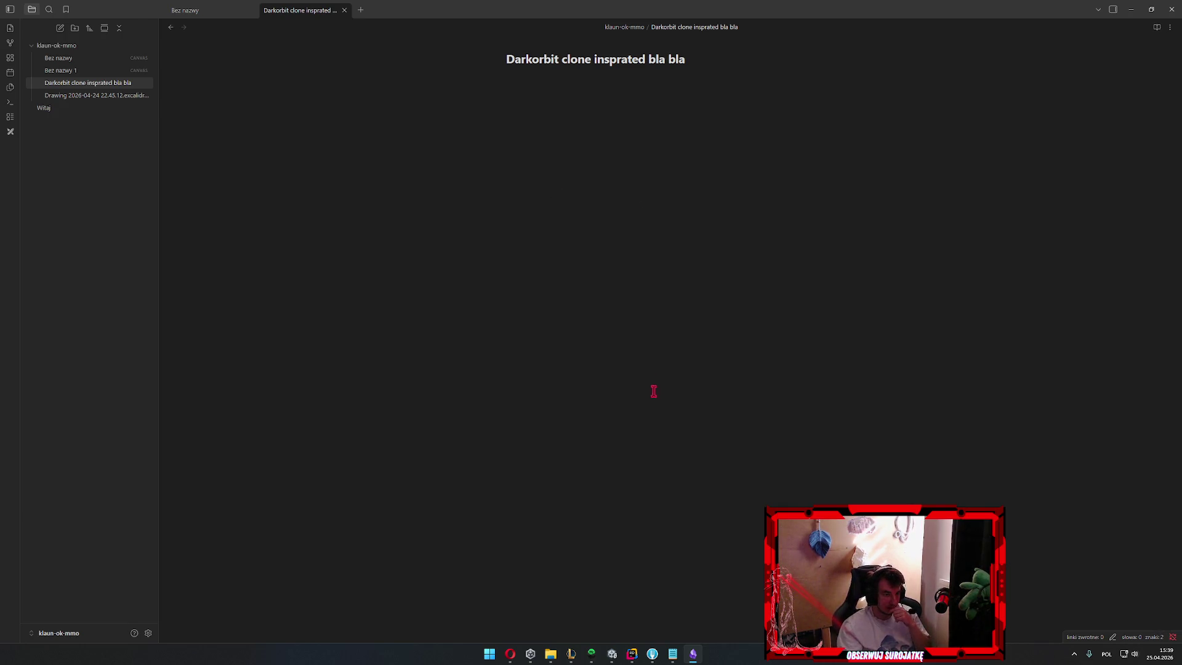
pyautogui.rightClick(653, 393)
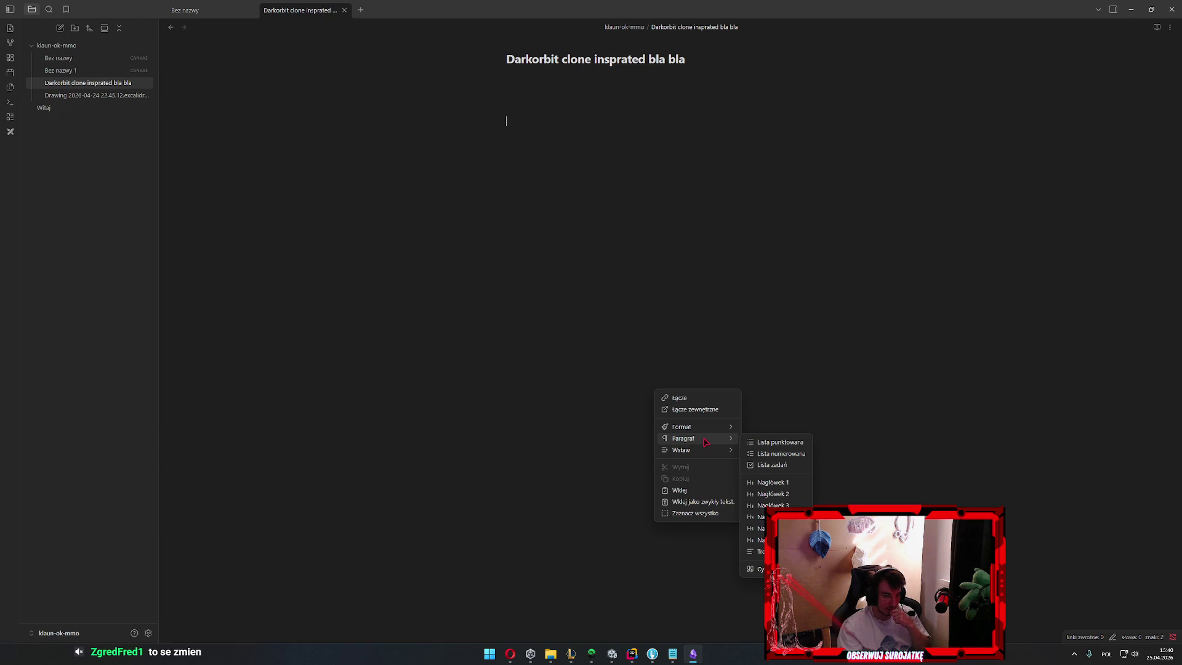
pyautogui.moveTo(684, 450)
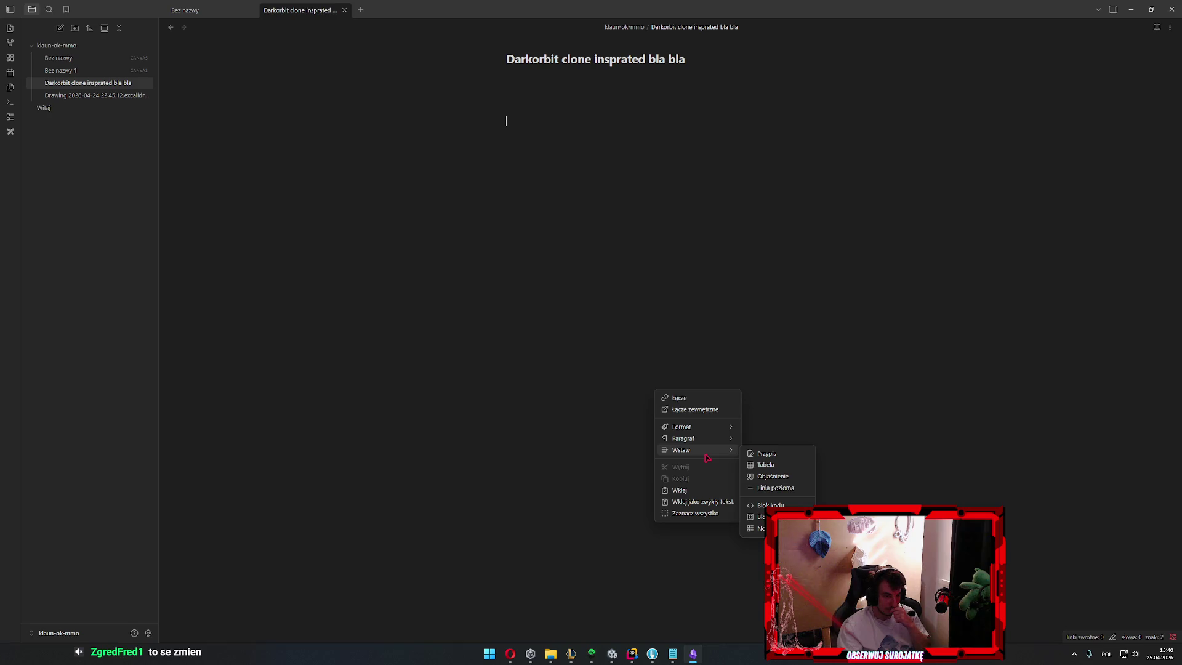
pyautogui.click(776, 476)
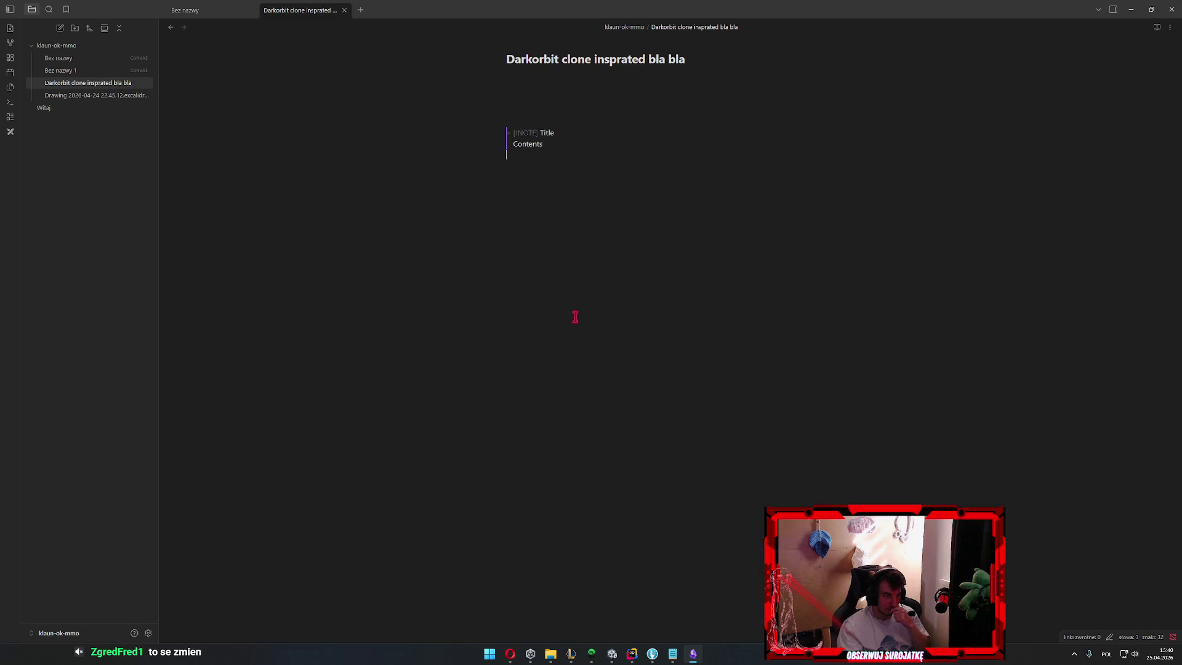
pyautogui.moveTo(575, 317); pyautogui.dragTo(462, 121)
pyautogui.press('BackSpace')
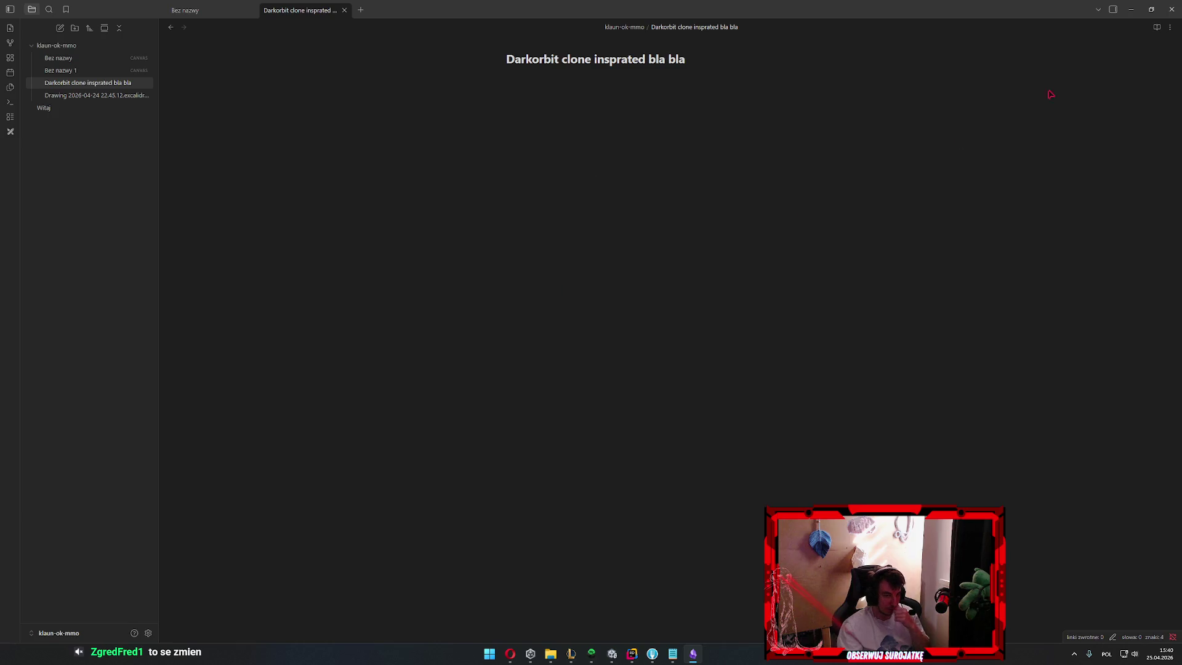
pyautogui.click(10, 10)
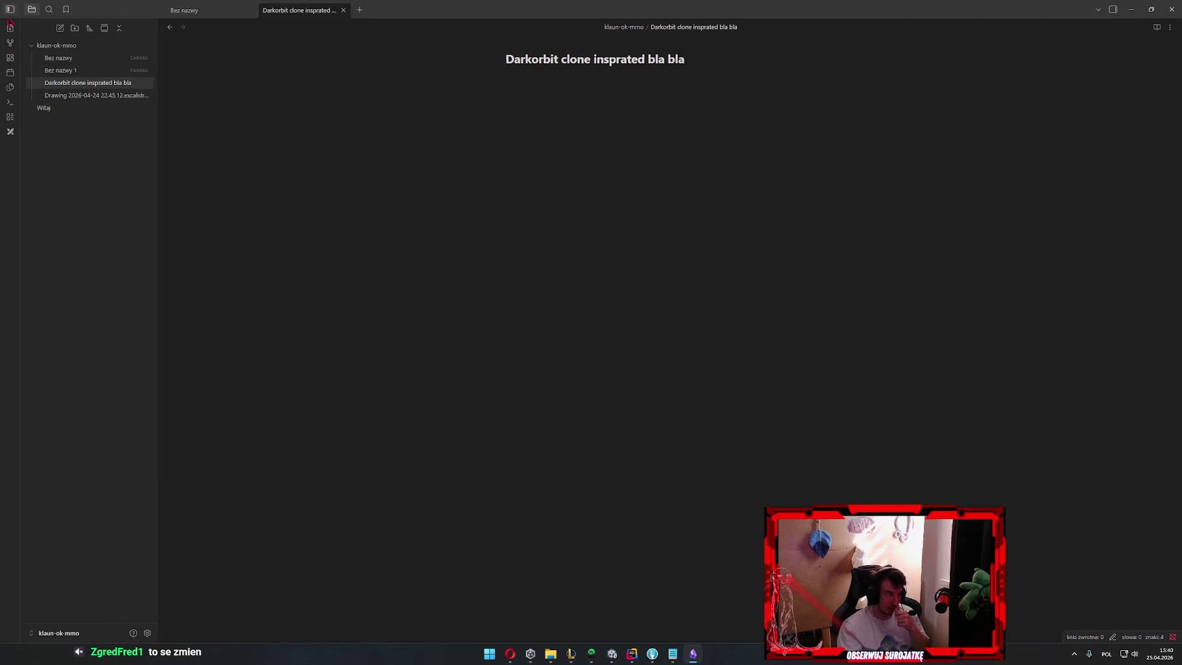
# Bring up Obsidian Settings and go through Editor and Files to the Appearance section
pyautogui.click(148, 634)
pyautogui.click(391, 138)
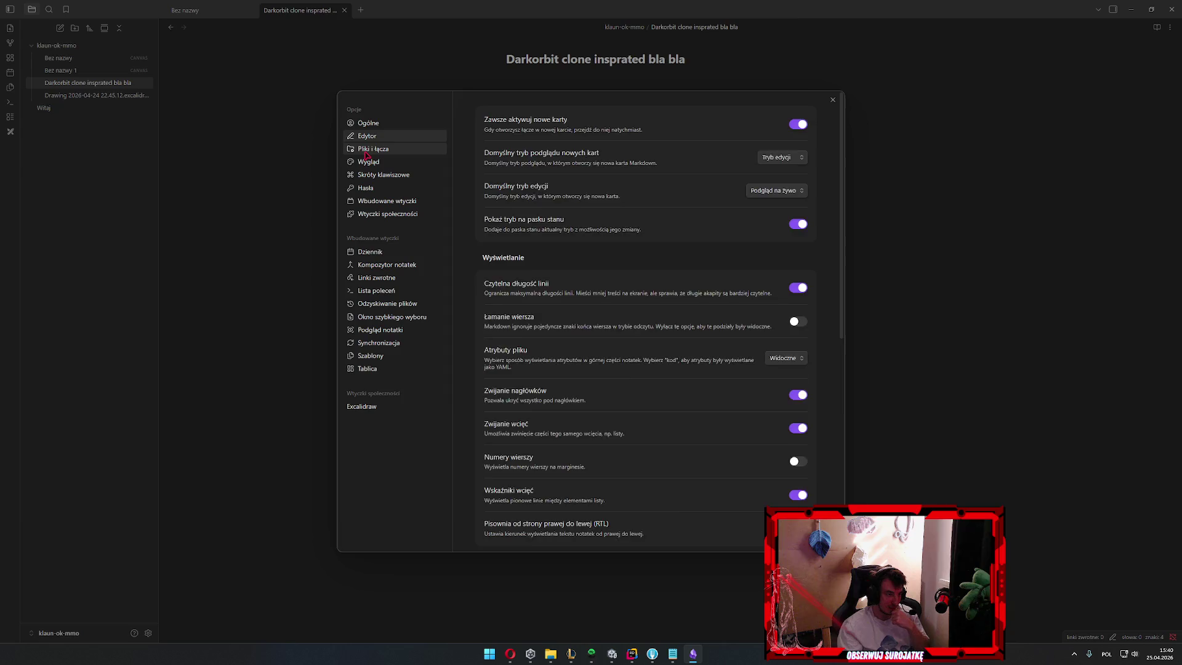
pyautogui.click(366, 154)
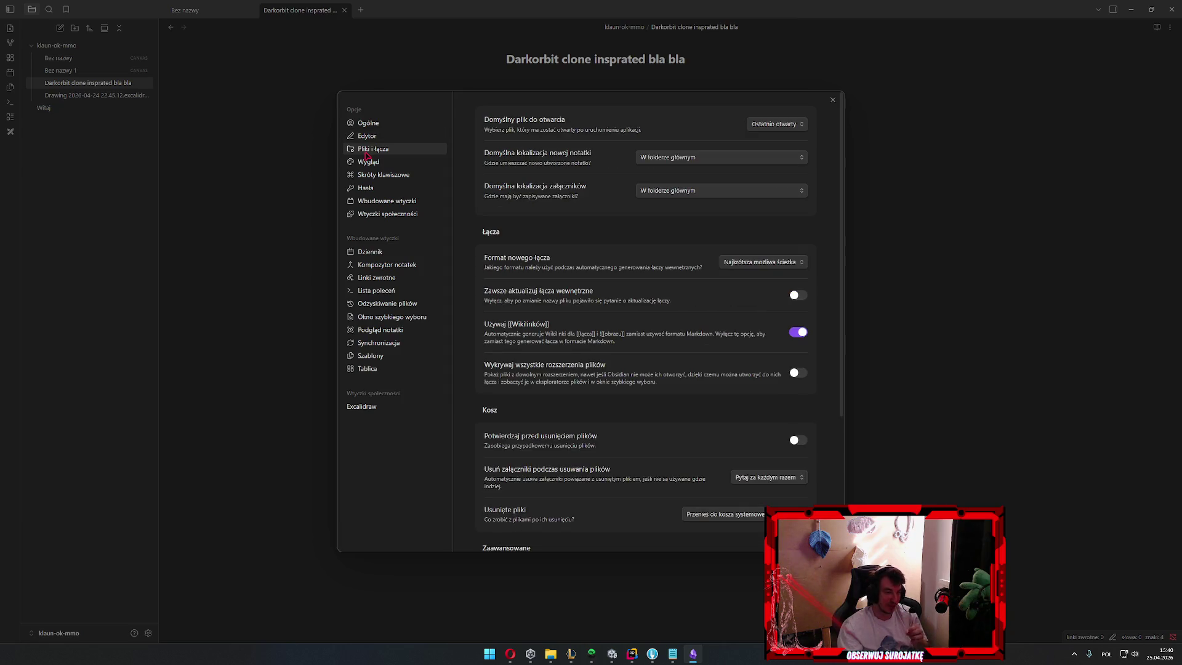
pyautogui.click(368, 162)
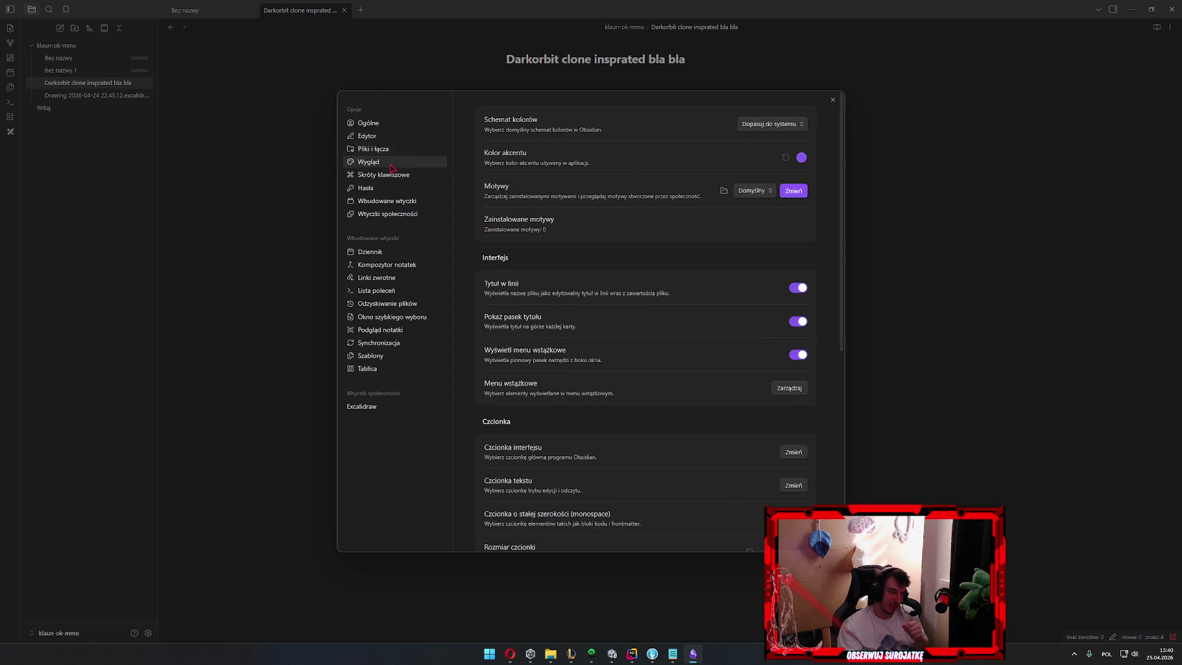
# Try light, system and dark colour schemes with accent tweaks, settle on light, and close Settings
pyautogui.click(772, 124)
pyautogui.click(772, 150)
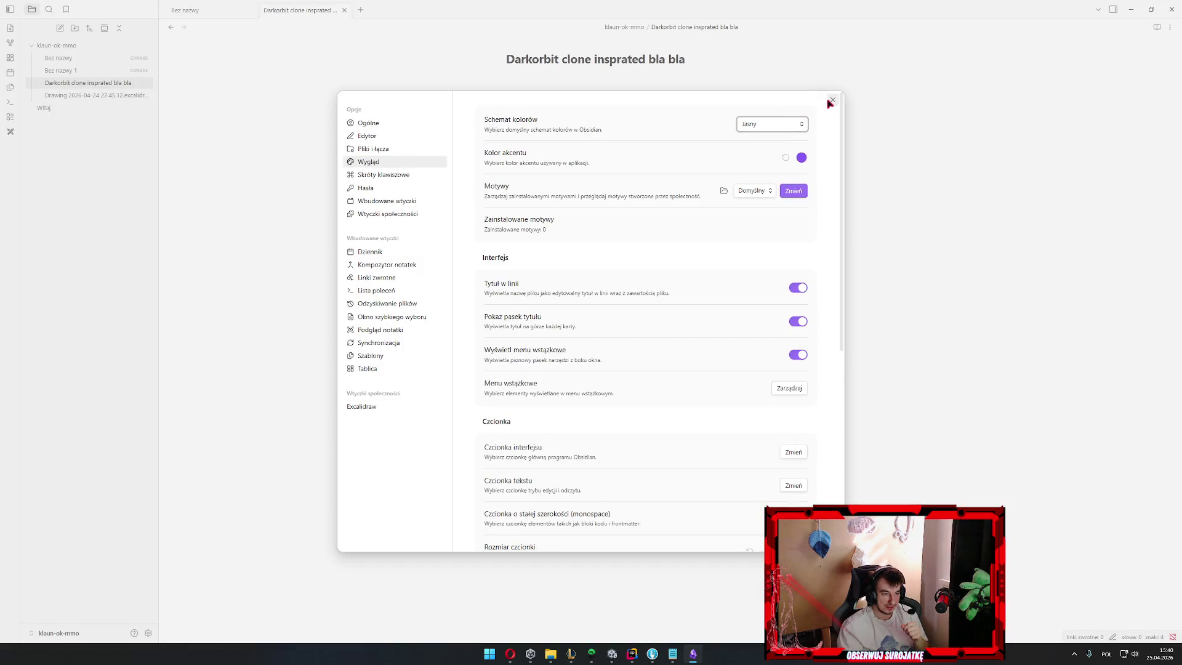
pyautogui.click(776, 123)
pyautogui.click(776, 124)
pyautogui.click(800, 157)
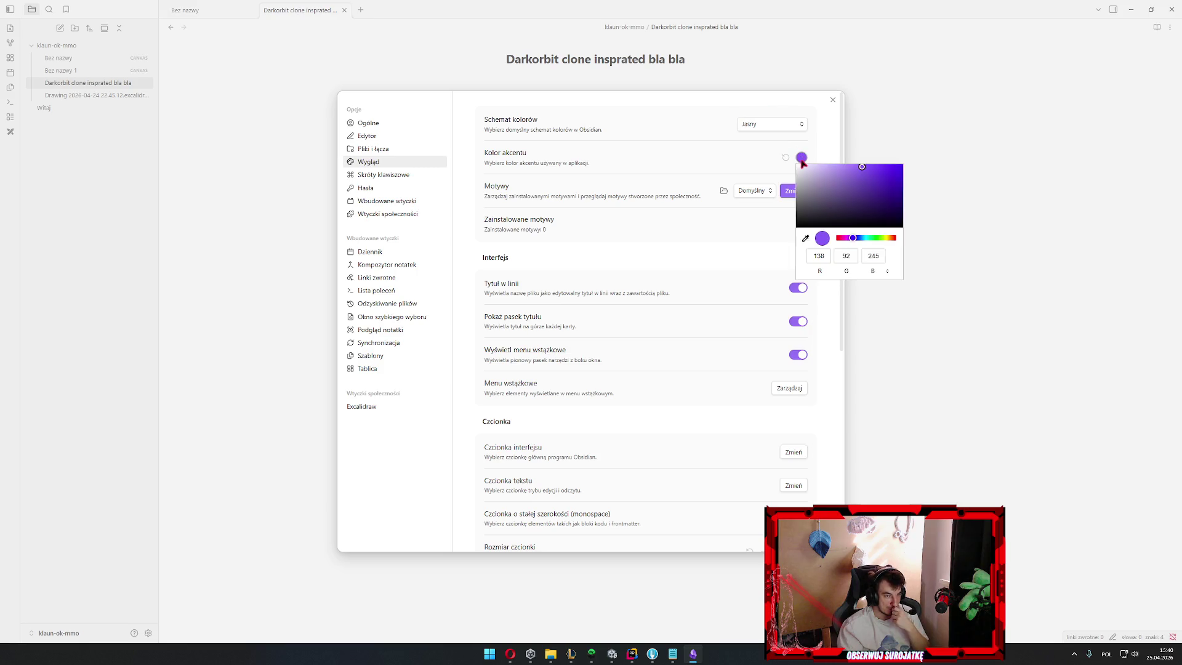
pyautogui.click(865, 210)
pyautogui.click(800, 139)
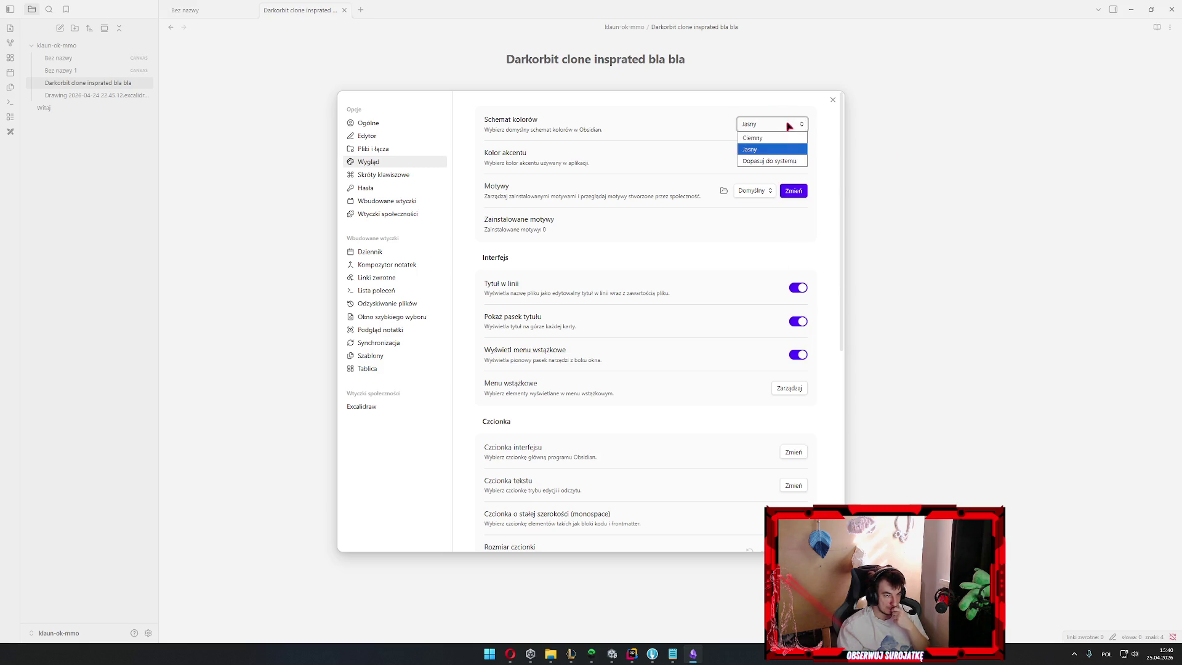
pyautogui.click(769, 161)
pyautogui.click(834, 164)
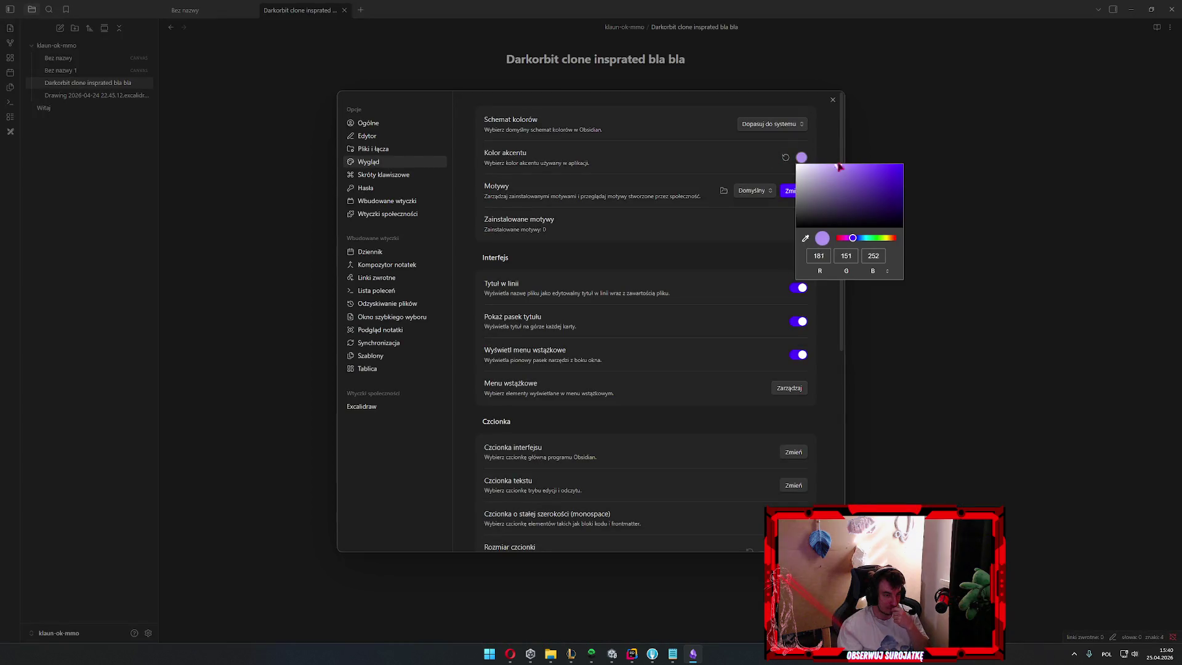
pyautogui.click(771, 124)
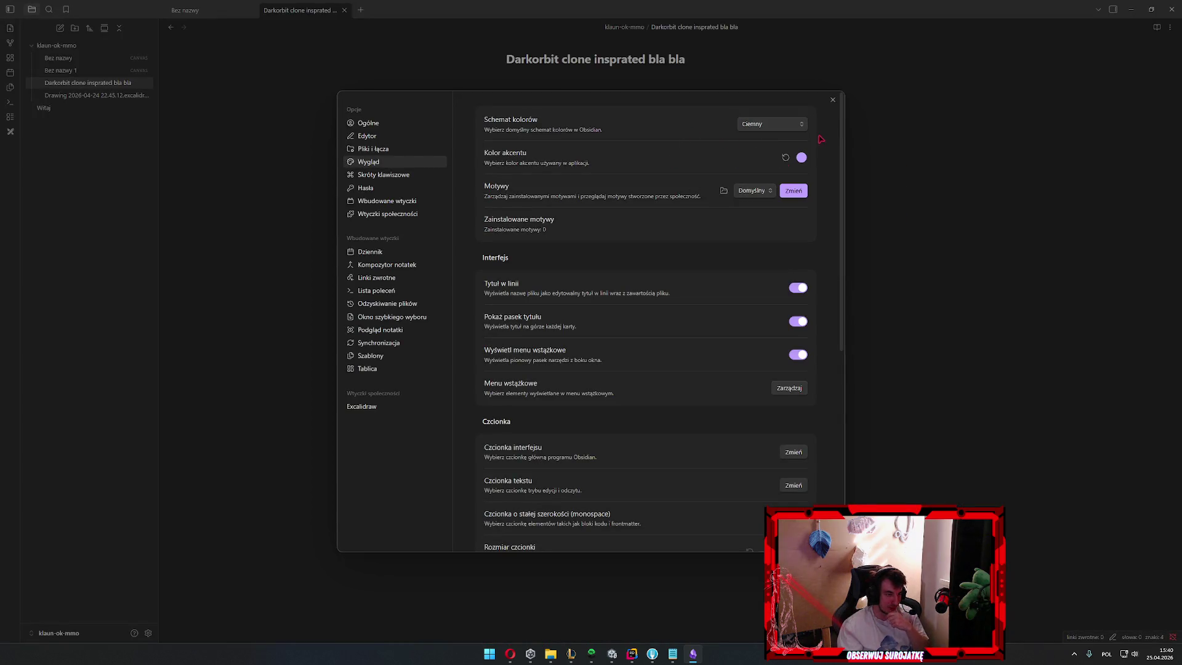
pyautogui.click(795, 124)
pyautogui.click(785, 150)
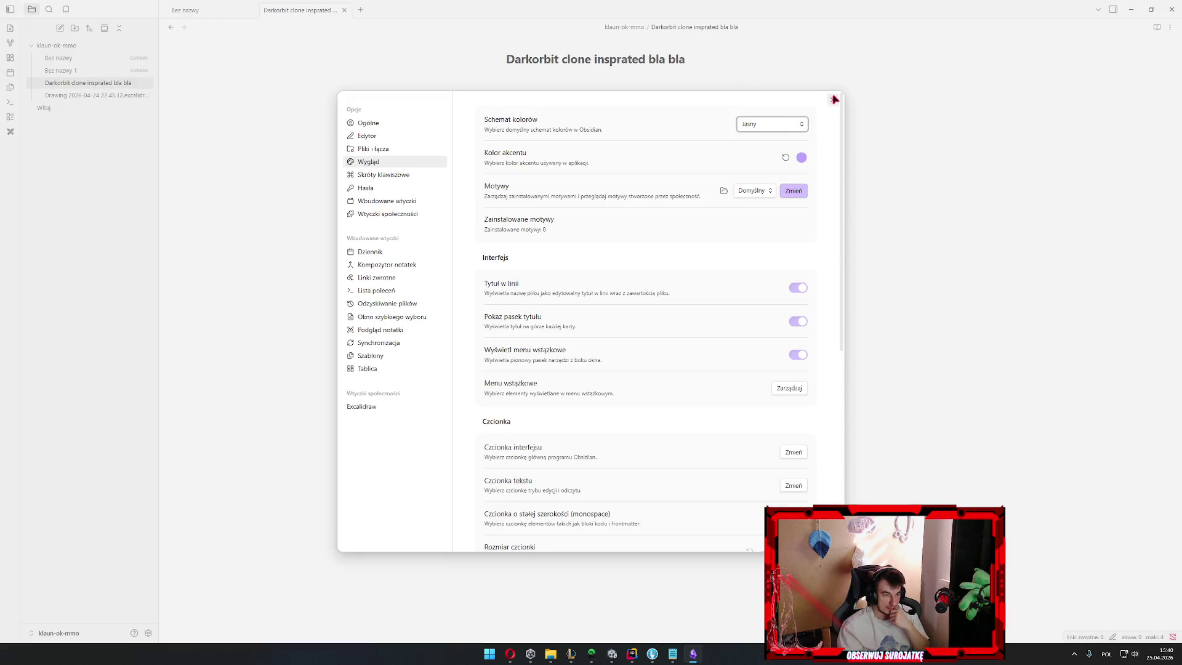
pyautogui.scroll(-5, 828, 248)
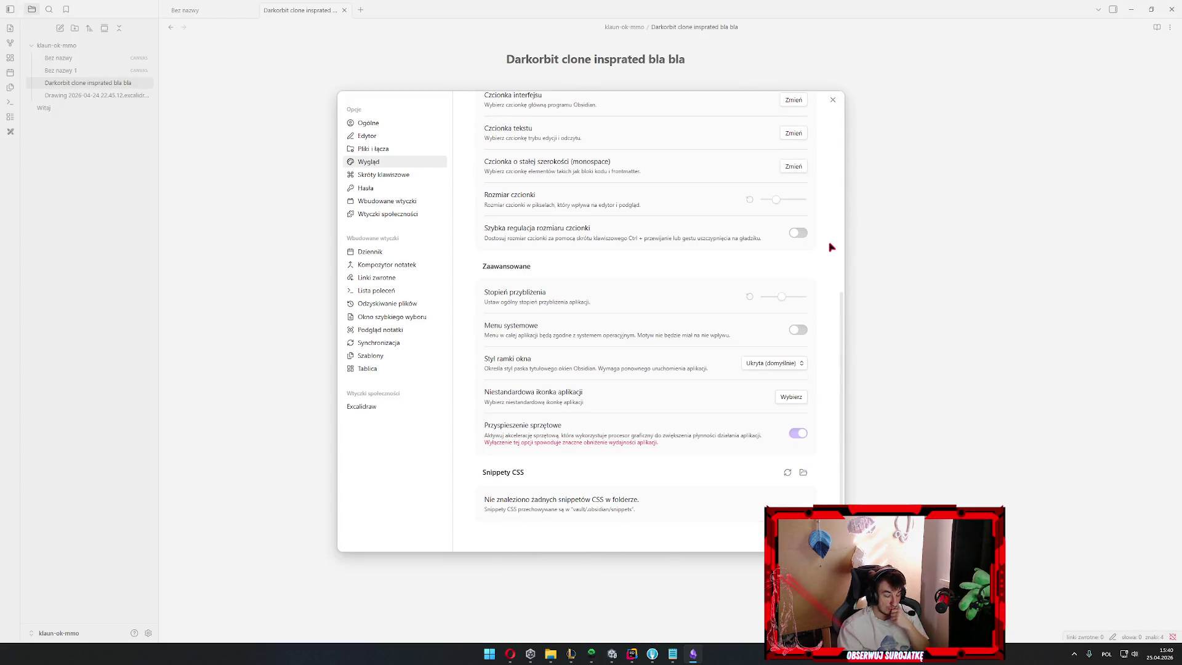
pyautogui.scroll(1, 829, 246)
pyautogui.scroll(5, 836, 212)
pyautogui.click(832, 101)
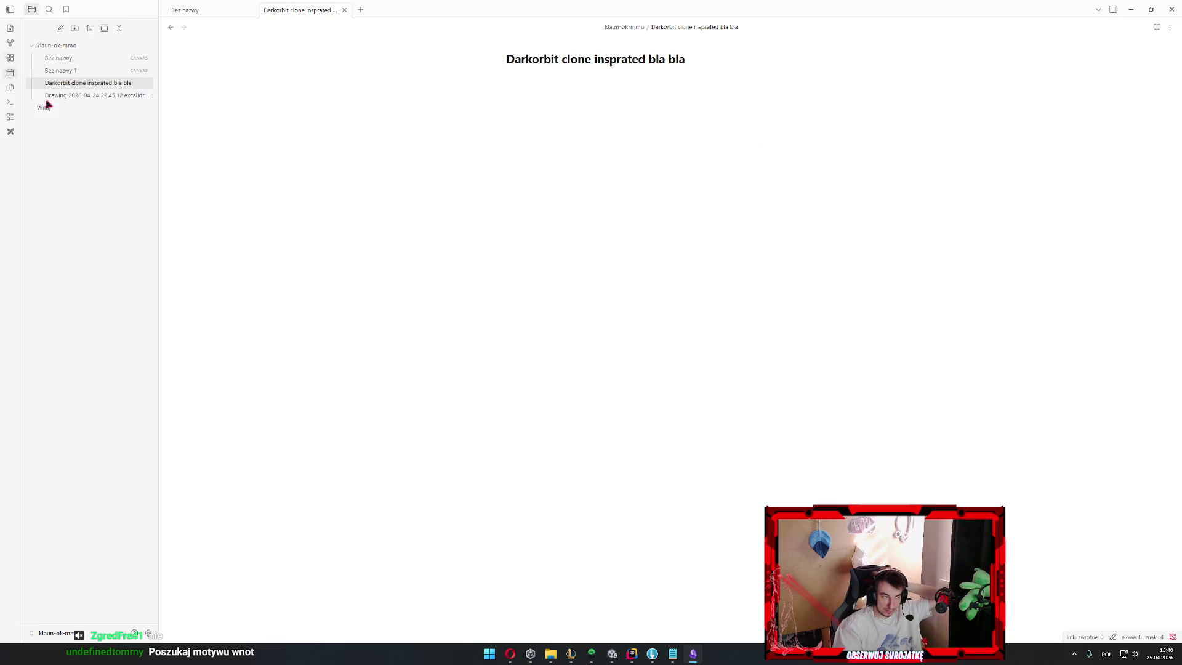
# Create a new Excalidraw drawing and a 'Bez nazwy' base listing the vault files, then reopen Settings
pyautogui.click(148, 633)
pyautogui.click(216, 343)
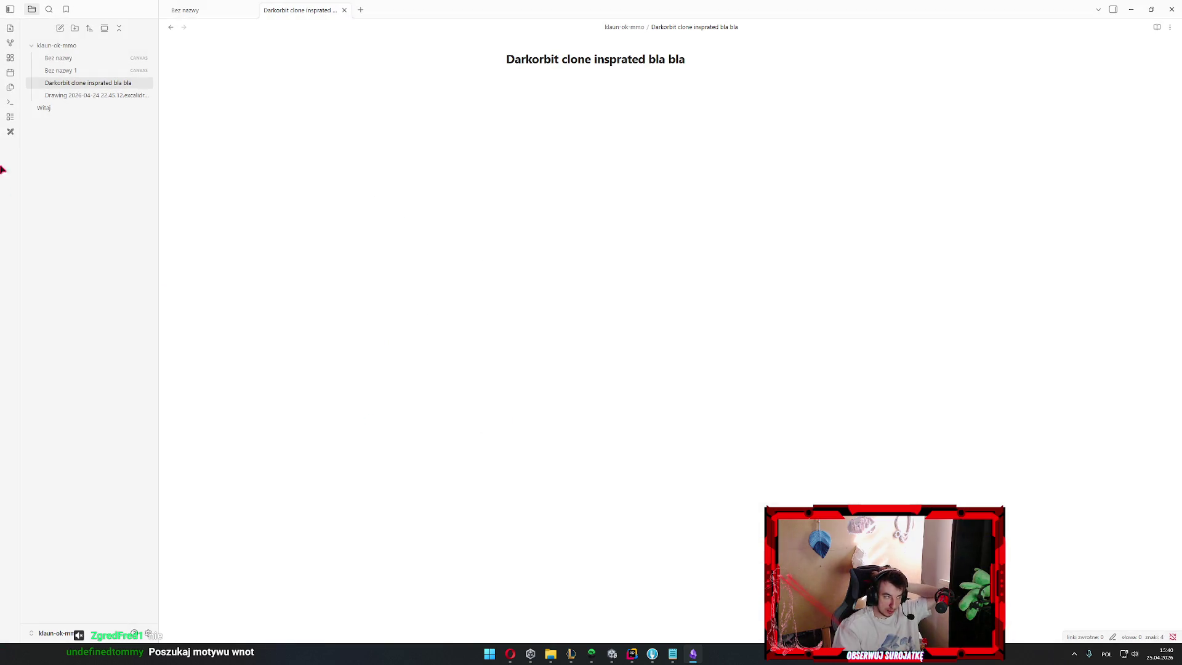
pyautogui.click(10, 132)
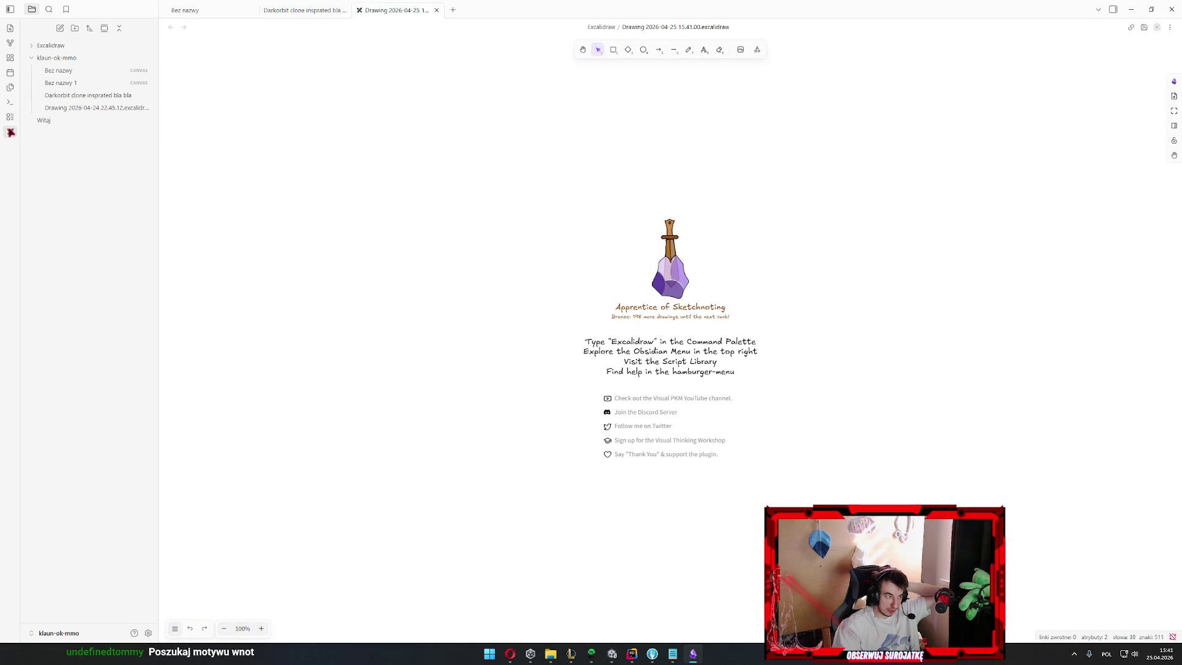
pyautogui.click(10, 116)
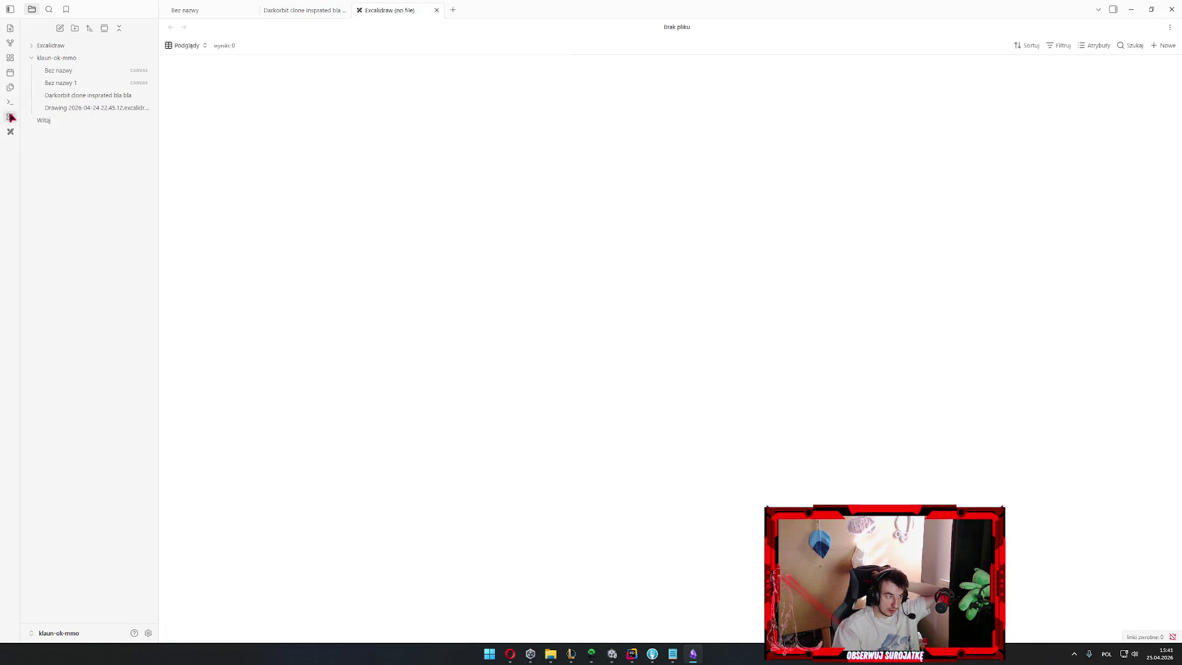
pyautogui.click(147, 633)
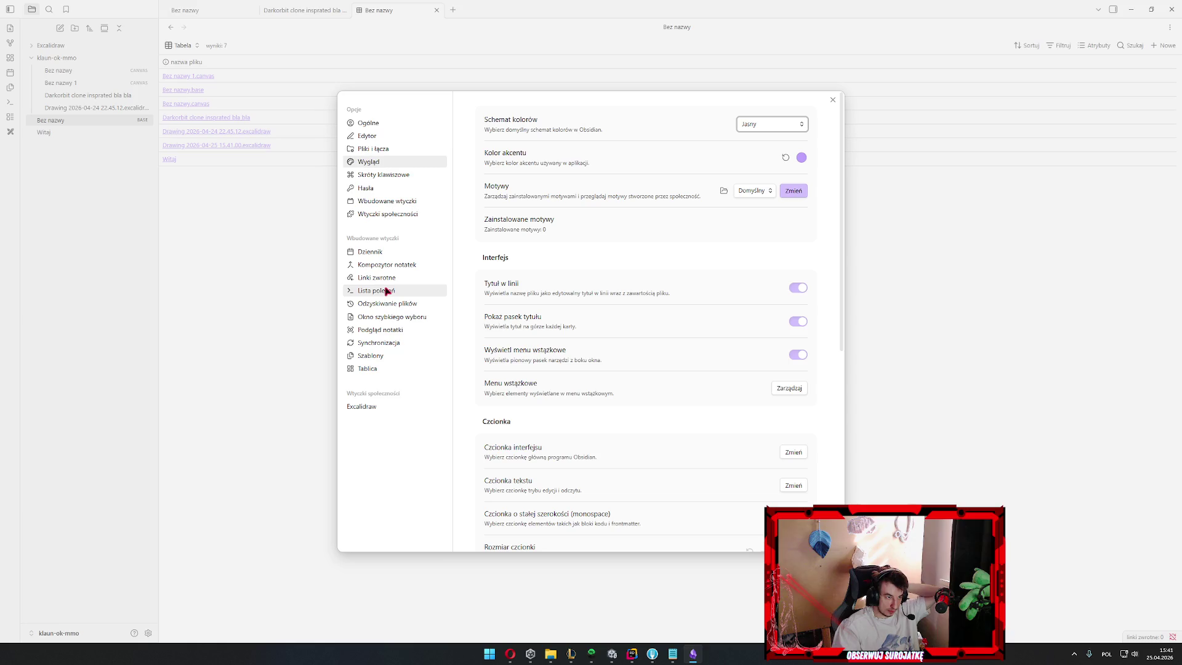
# Browse the community plugin catalogue, then close it and Settings to return to the base table
pyautogui.click(387, 214)
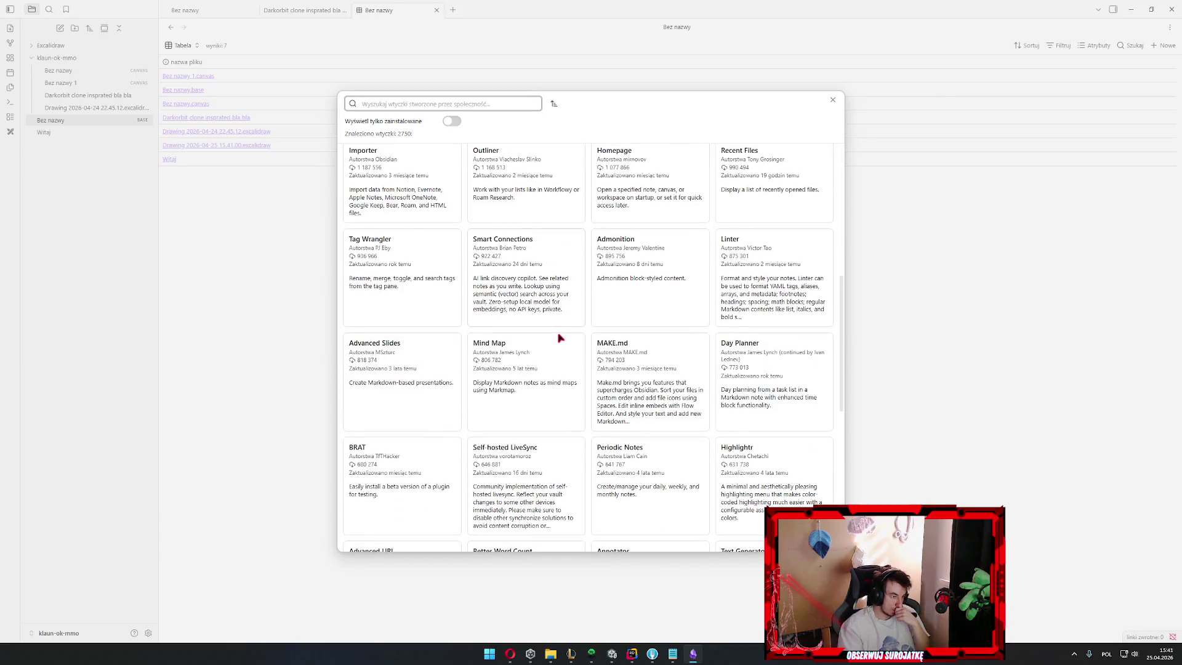
pyautogui.scroll(5, 552, 335)
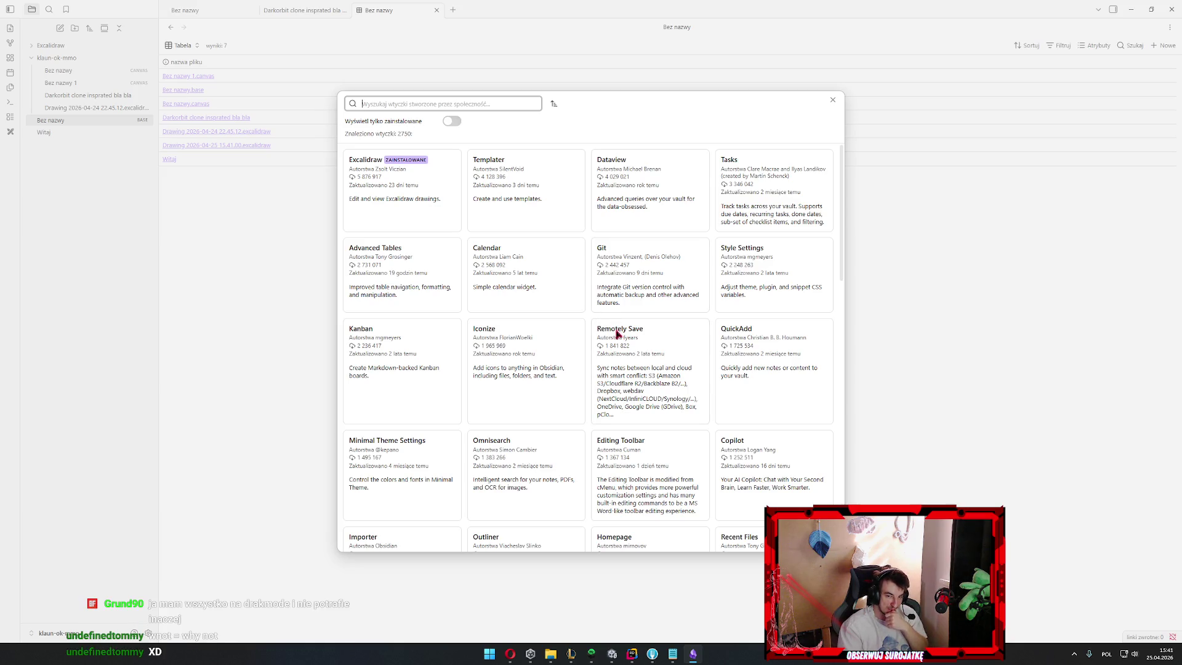
pyautogui.click(899, 273)
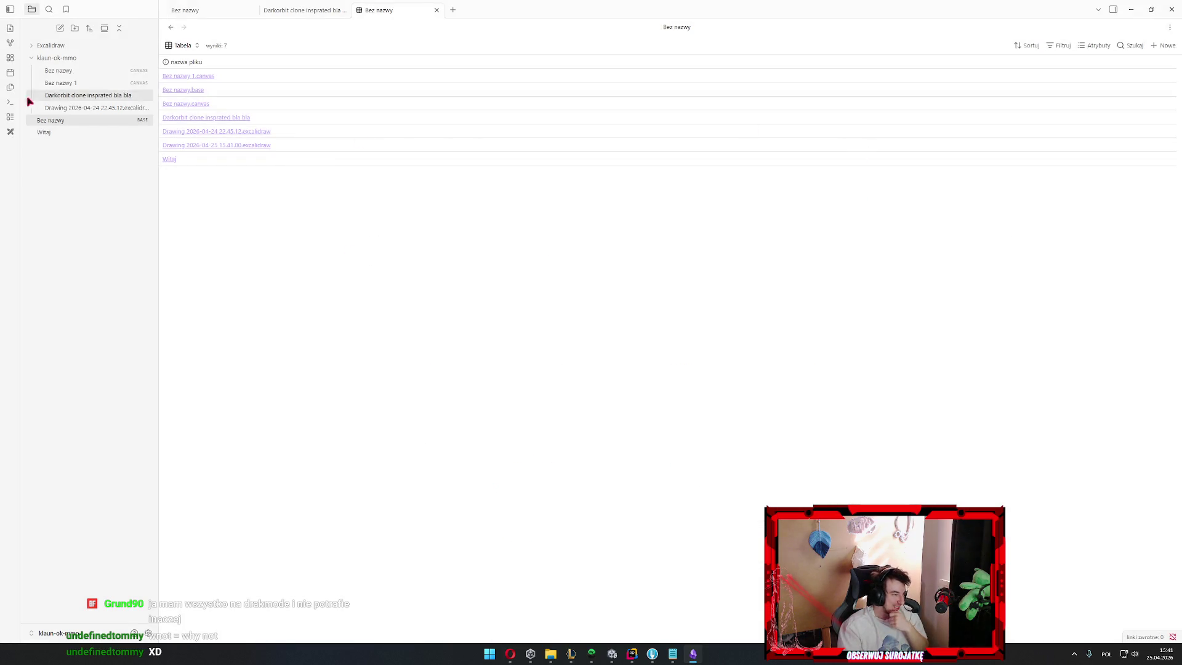
# Reopen the Darkorbit clone note, leave a lone '#' heading marker in its body, then switch to Opera
pyautogui.click(64, 70)
pyautogui.click(68, 96)
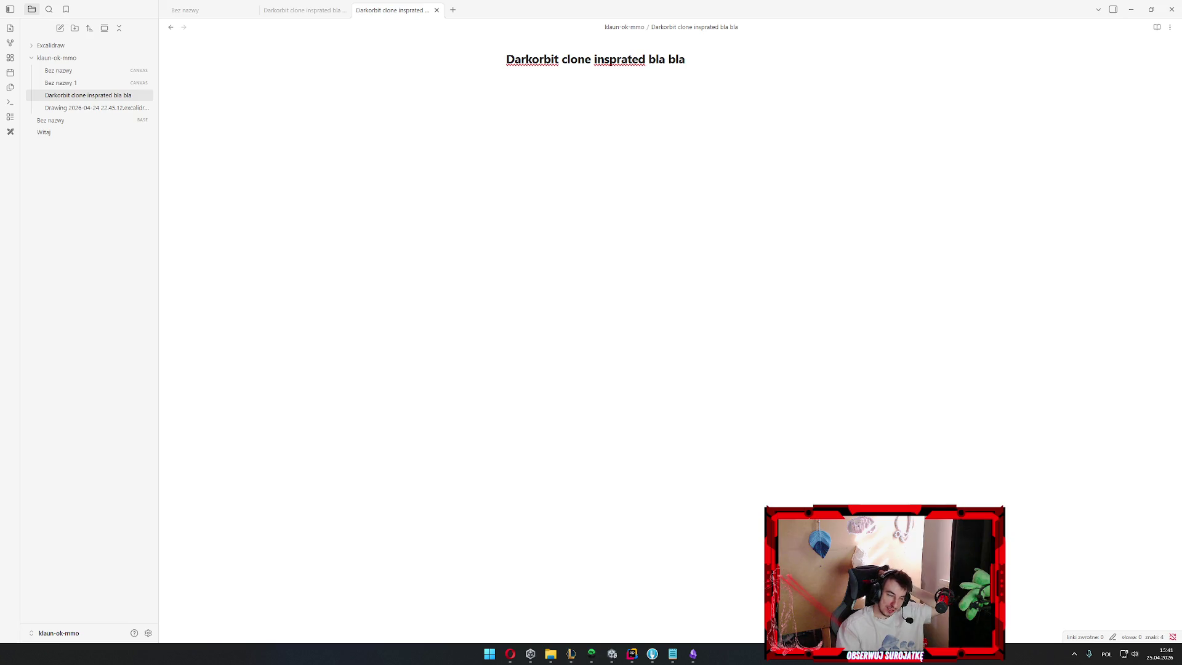
pyautogui.click(841, 256)
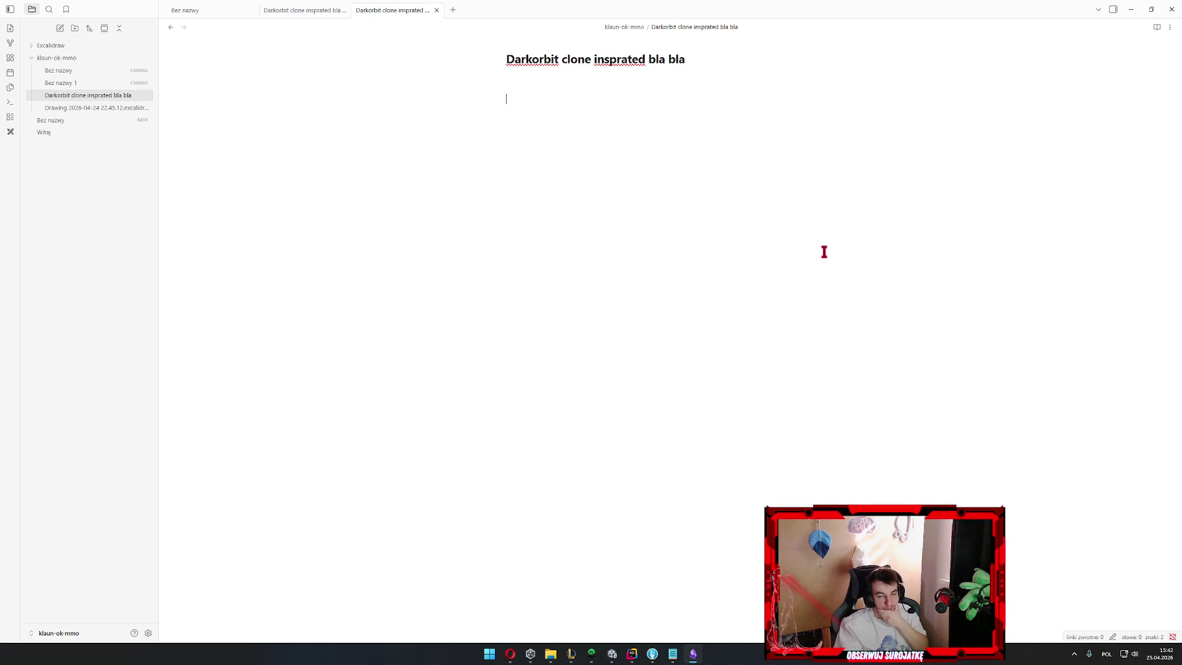
pyautogui.click(659, 289)
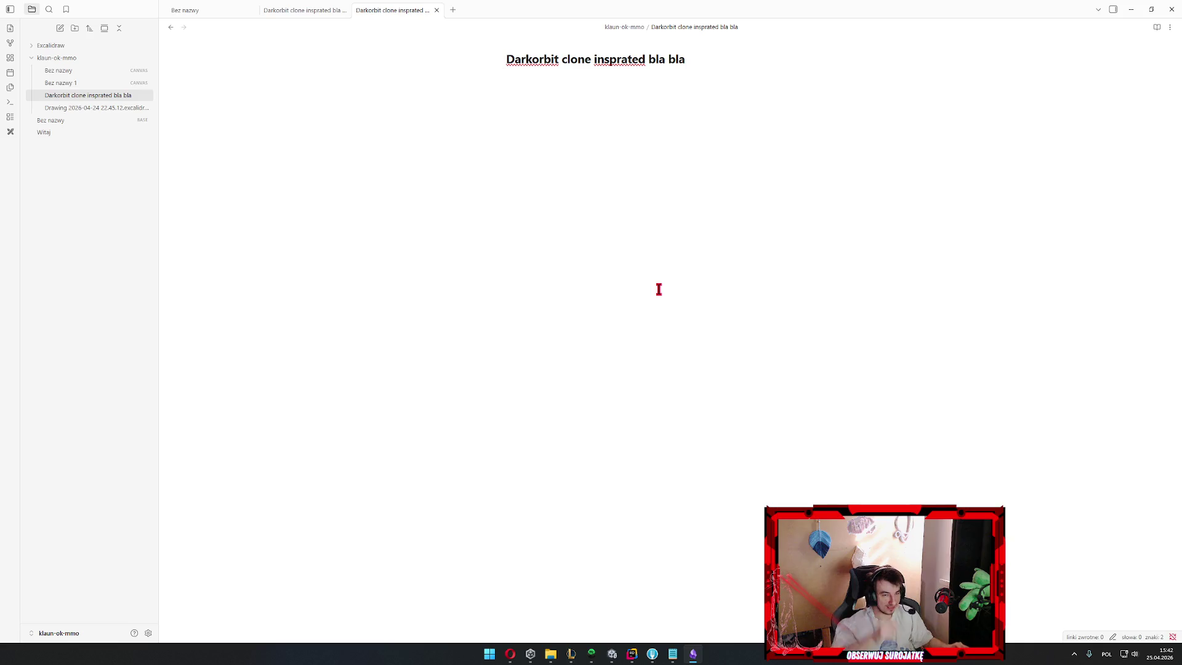
pyautogui.write('#')
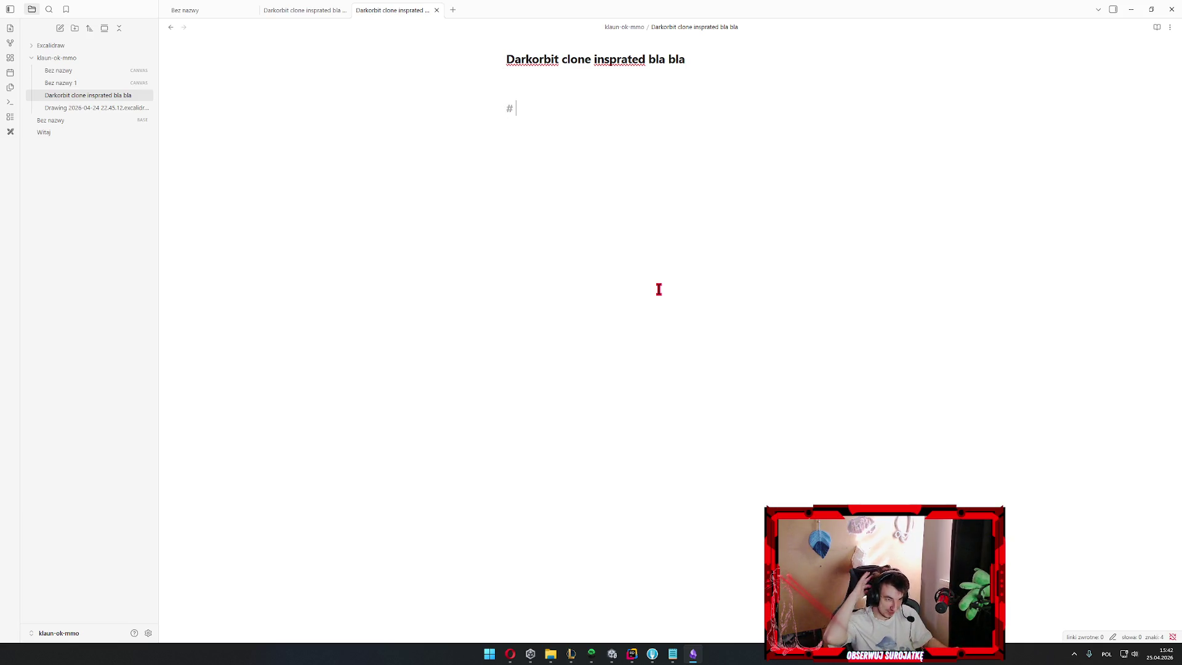
pyautogui.press('BackSpace')
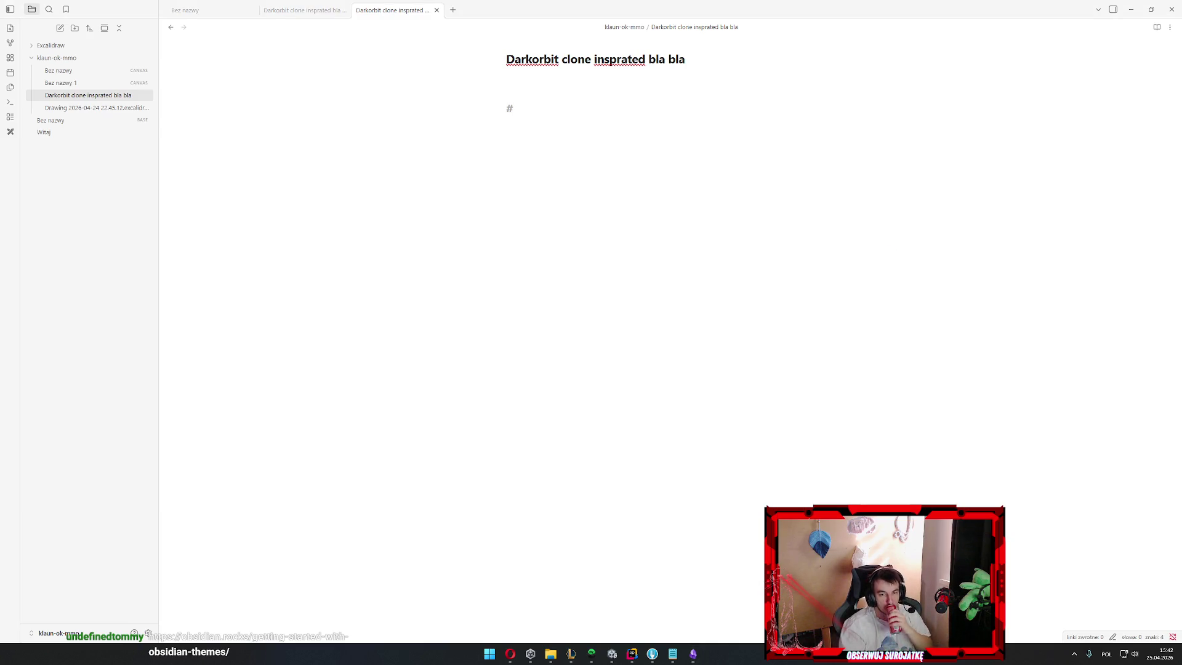
pyautogui.hotkey('alt', 'Tab')
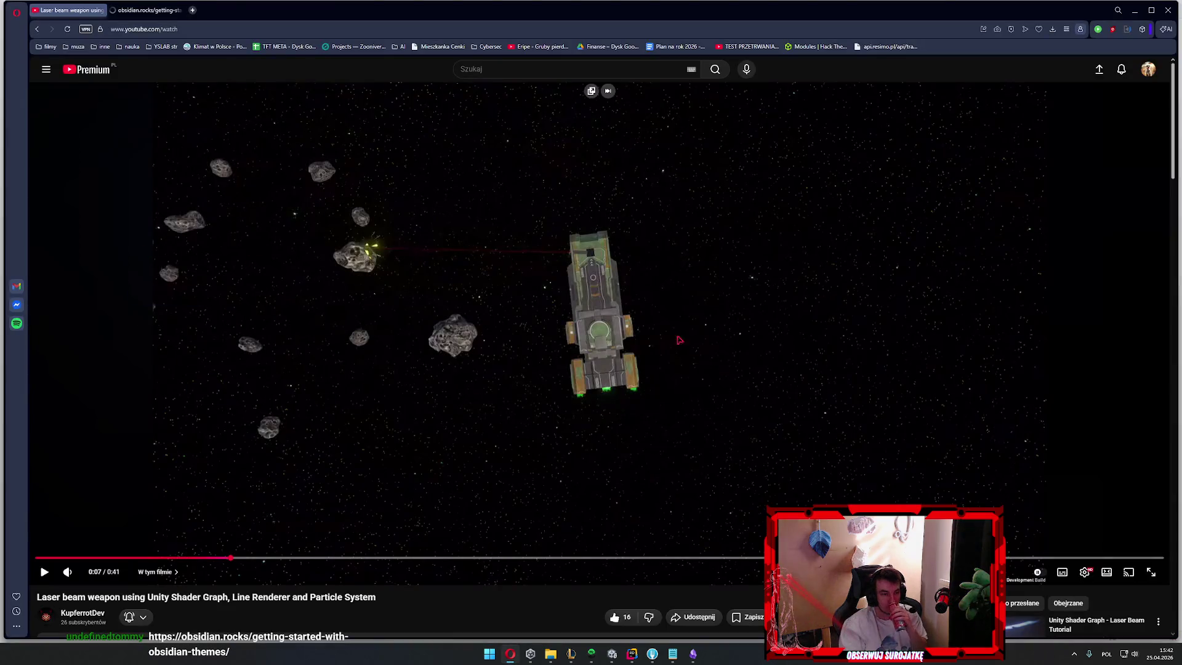
# Read the Getting Started with Obsidian Themes article to its conclusion, then minimise Opera
pyautogui.click(148, 10)
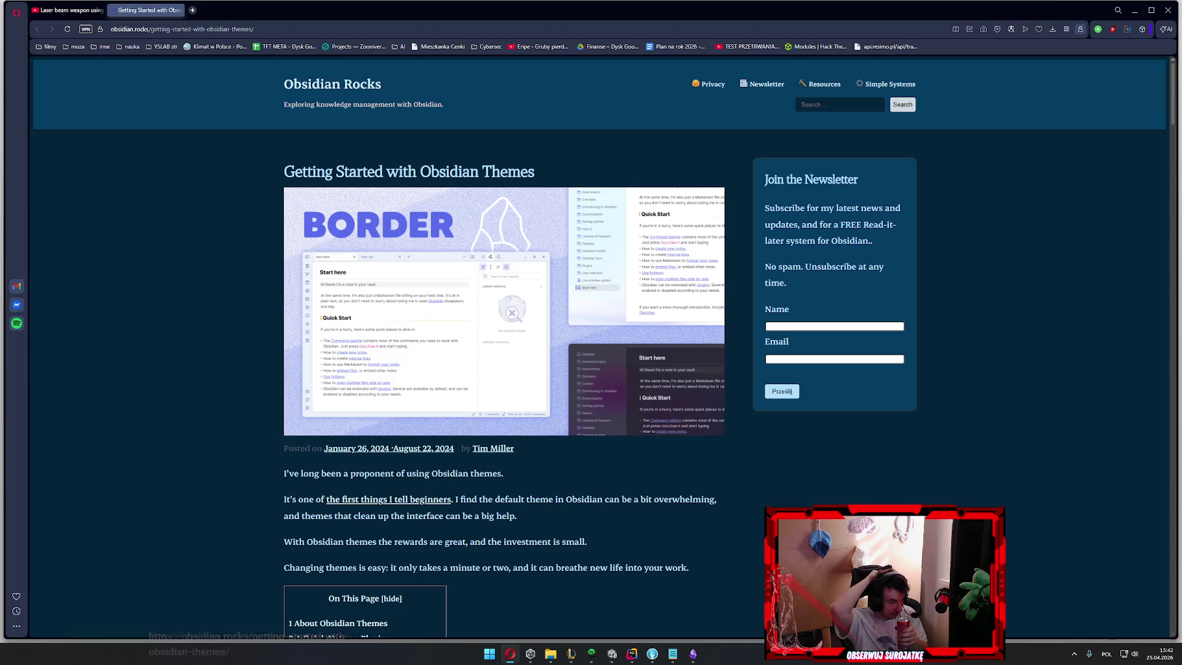
pyautogui.scroll(-2, 504, 370)
pyautogui.scroll(-3, 503, 370)
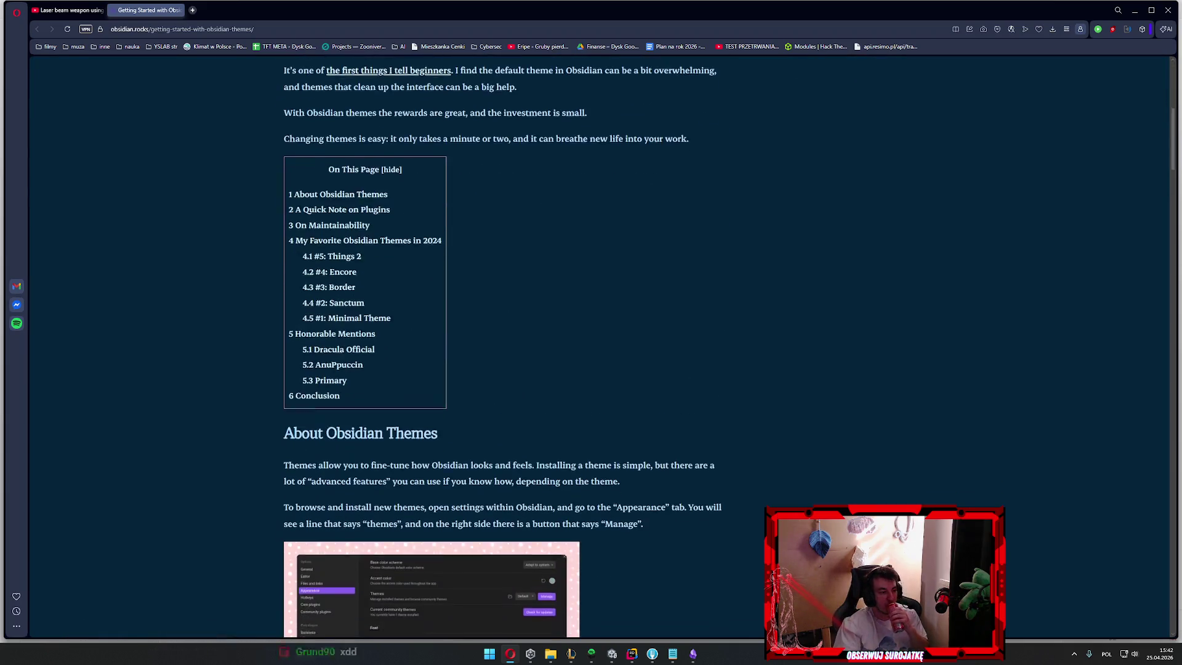
pyautogui.scroll(-3, 503, 370)
pyautogui.scroll(-2, 503, 369)
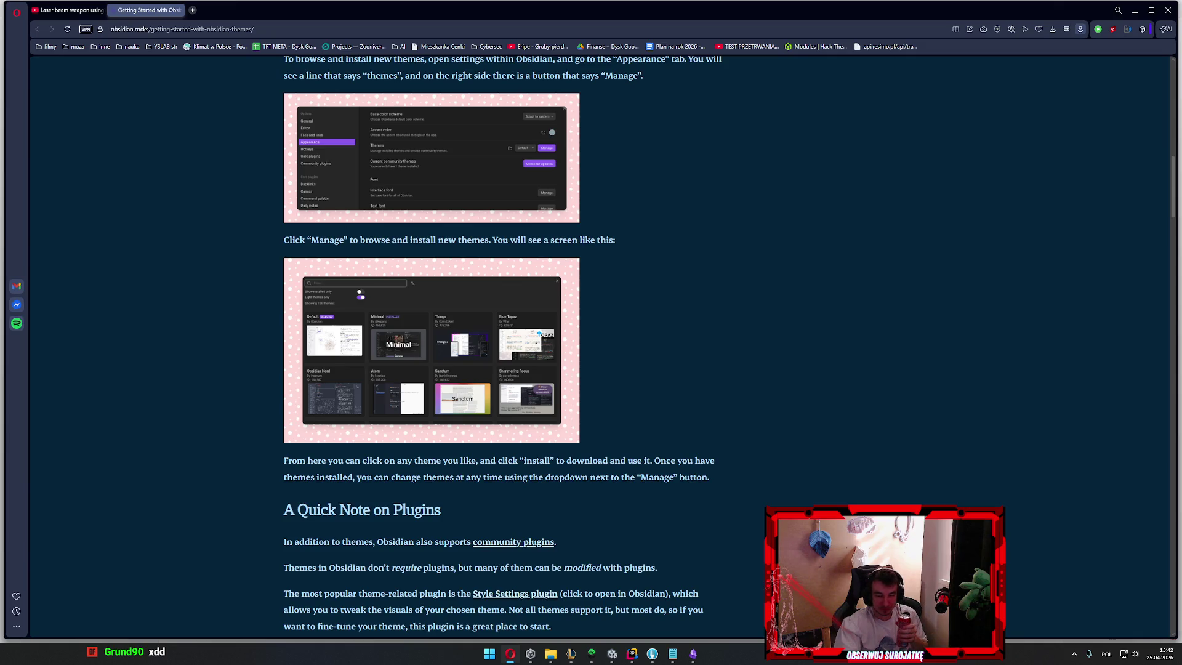
pyautogui.scroll(-3, 591, 369)
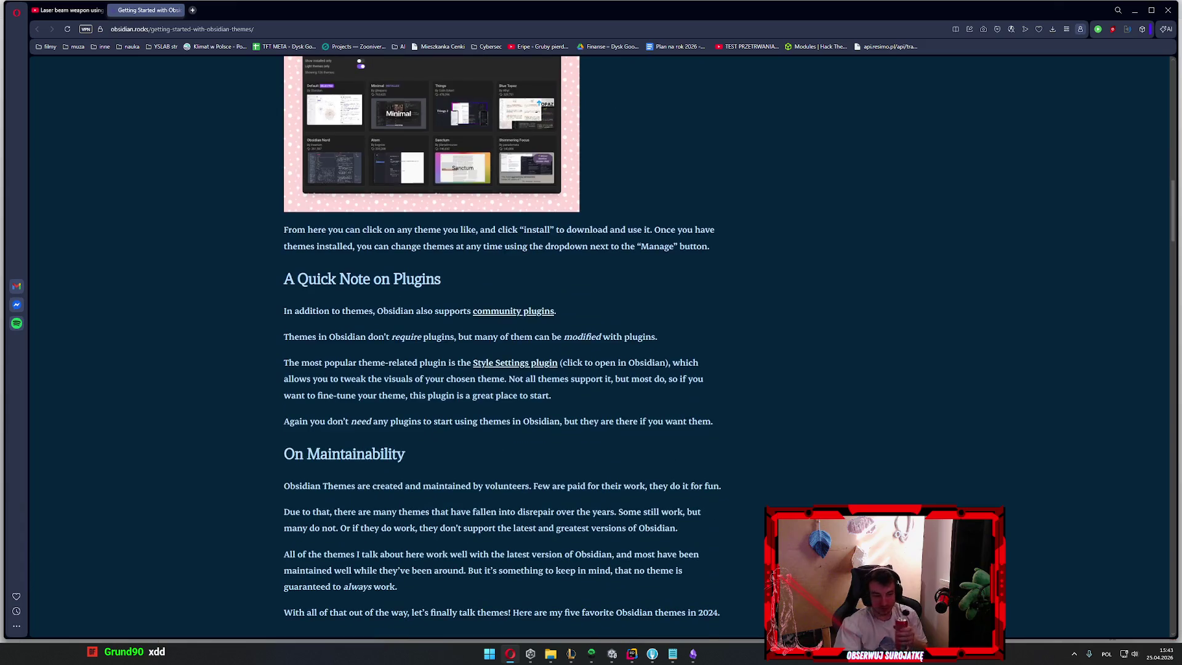
pyautogui.scroll(-3, 592, 369)
pyautogui.scroll(-3, 591, 369)
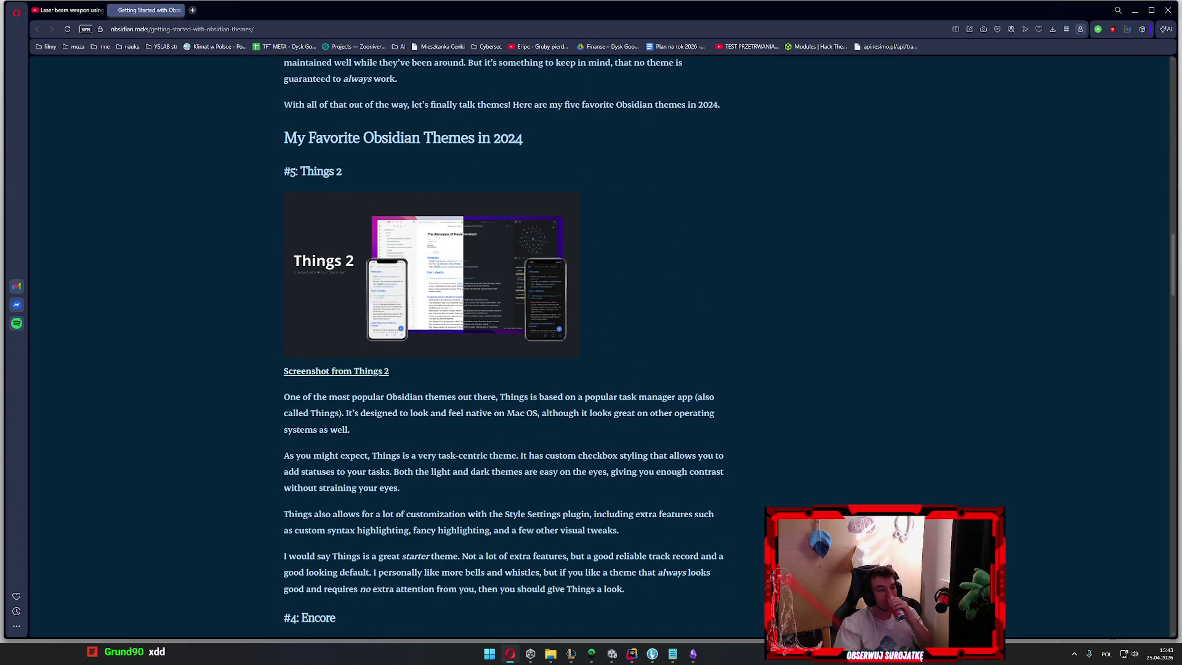
pyautogui.scroll(-2, 591, 370)
pyautogui.scroll(-2, 591, 370)
pyautogui.scroll(-3, 591, 370)
pyautogui.scroll(-2, 591, 369)
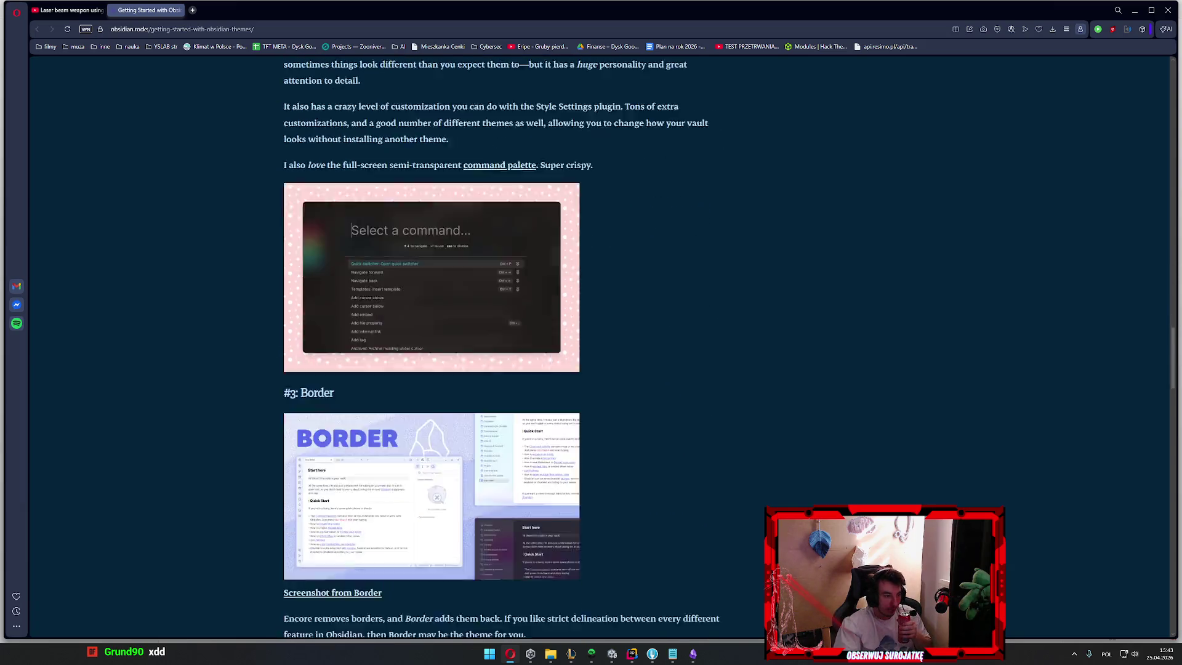
pyautogui.scroll(-4, 591, 370)
pyautogui.scroll(-2, 591, 369)
pyautogui.scroll(-3, 591, 370)
pyautogui.scroll(-5, 592, 370)
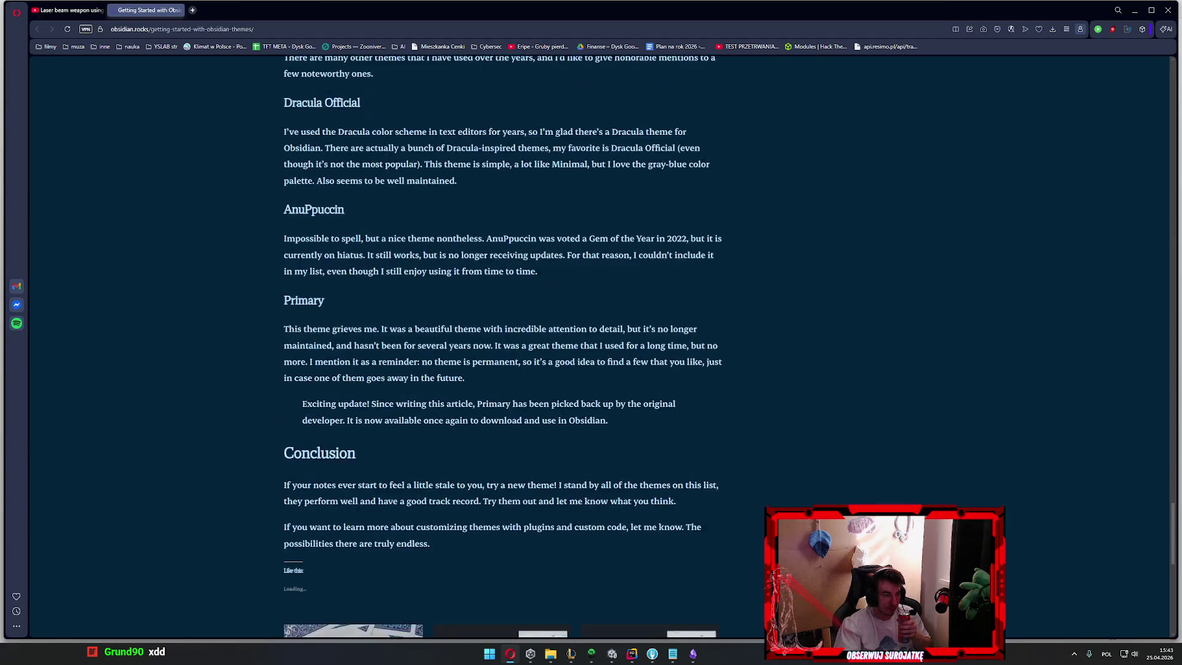
pyautogui.scroll(-3, 591, 369)
pyautogui.scroll(-1, 591, 370)
pyautogui.click(1133, 11)
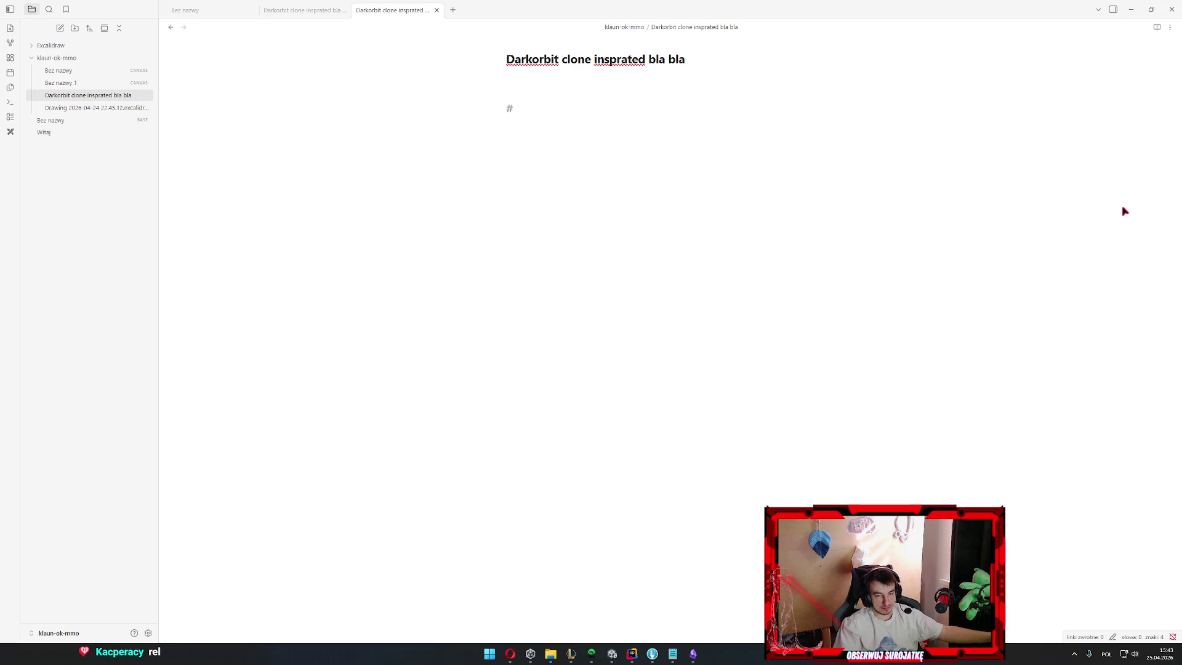
# Focus the Obsidian note briefly, then bring the Opera themes article back from the taskbar
pyautogui.click(748, 235)
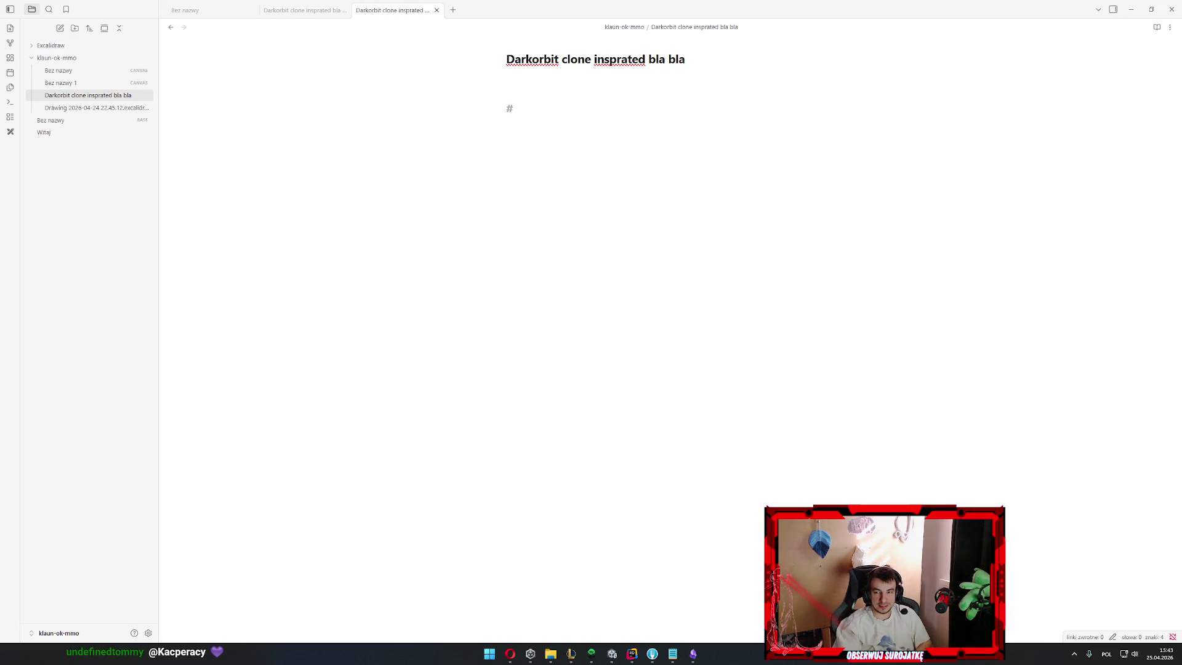
pyautogui.click(510, 653)
# Jump to the article top and open the Text to Speech extension's options from the extensions list
pyautogui.press('Home')
pyautogui.scroll(-5, 773, 445)
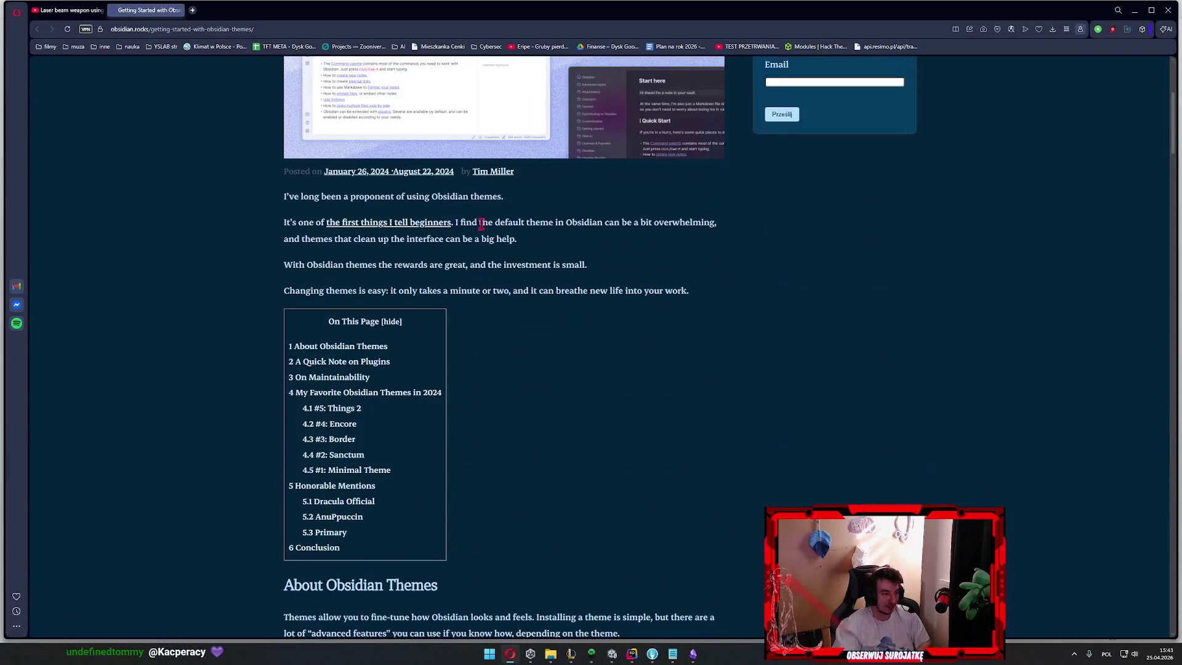
pyautogui.moveTo(277, 195)
pyautogui.mouseDown()
pyautogui.moveTo(583, 378)
pyautogui.moveTo(760, 438)
pyautogui.mouseUp()
pyautogui.scroll(-4, 583, 378)
pyautogui.scroll(-3, 743, 342)
pyautogui.scroll(-2, 736, 437)
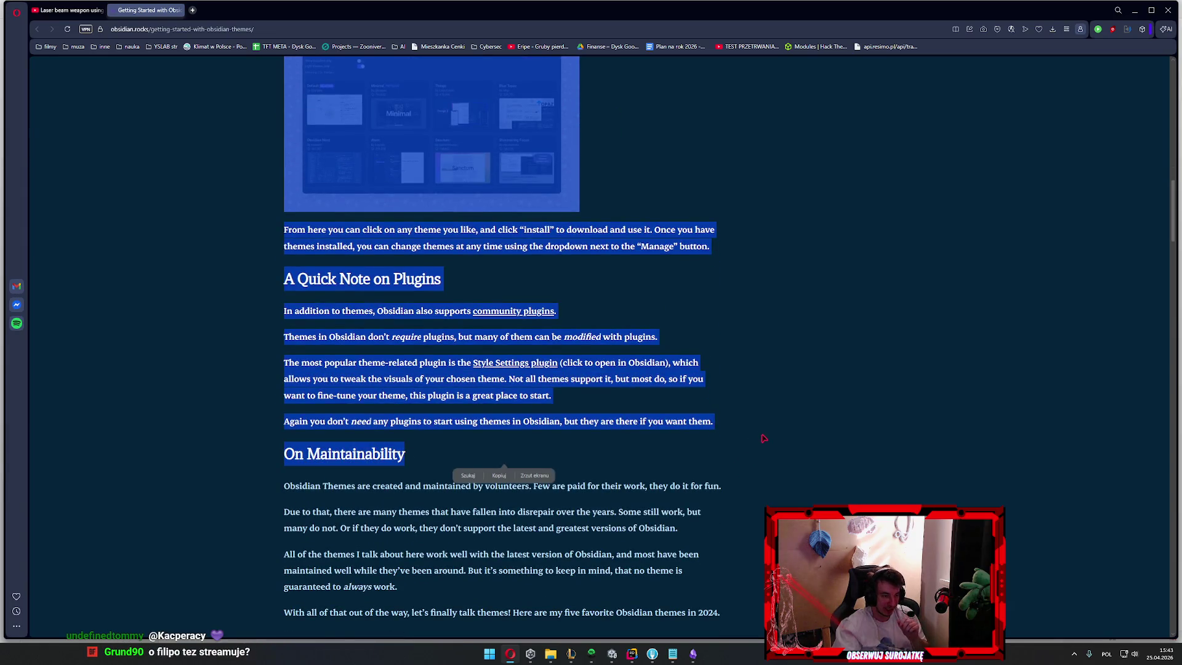
pyautogui.click(1143, 29)
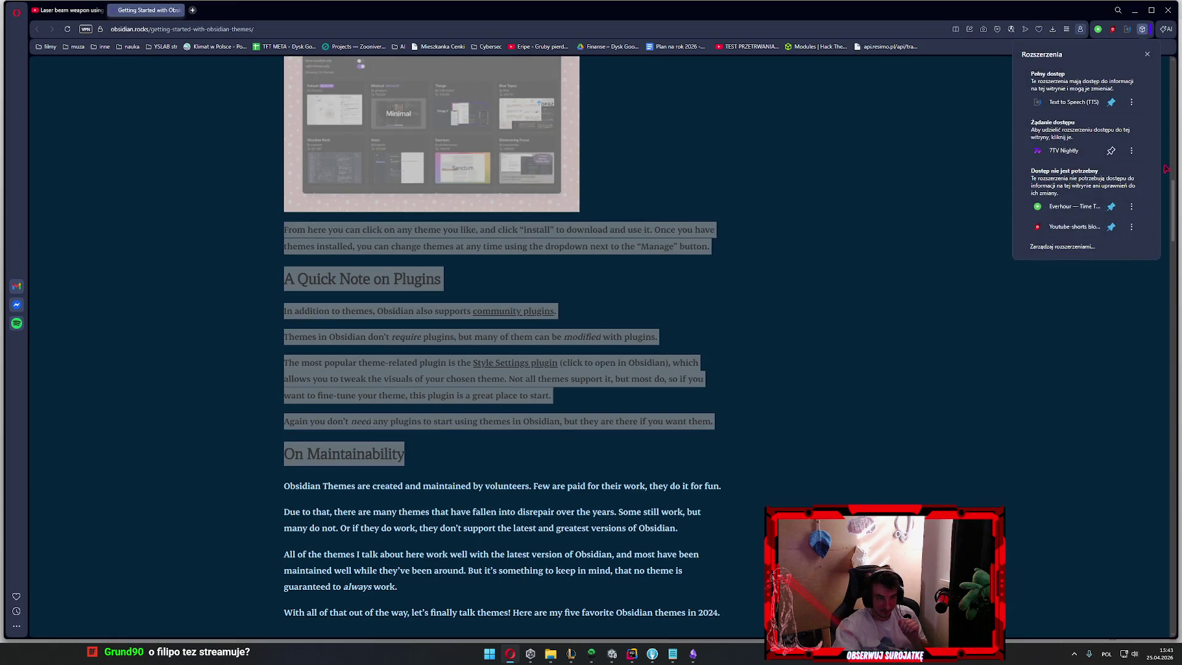
pyautogui.click(1132, 101)
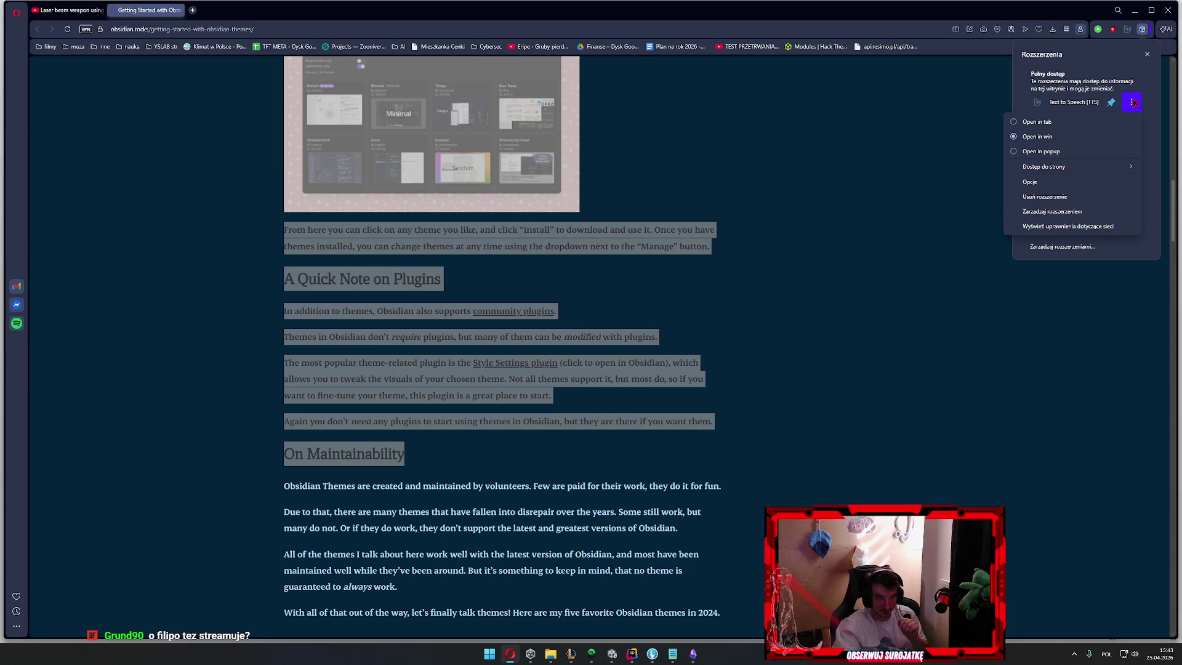
pyautogui.click(737, 401)
# Select the article text through the On Maintainability heading and open the text-to-speech reader
pyautogui.moveTo(433, 460); pyautogui.dragTo(462, 245)
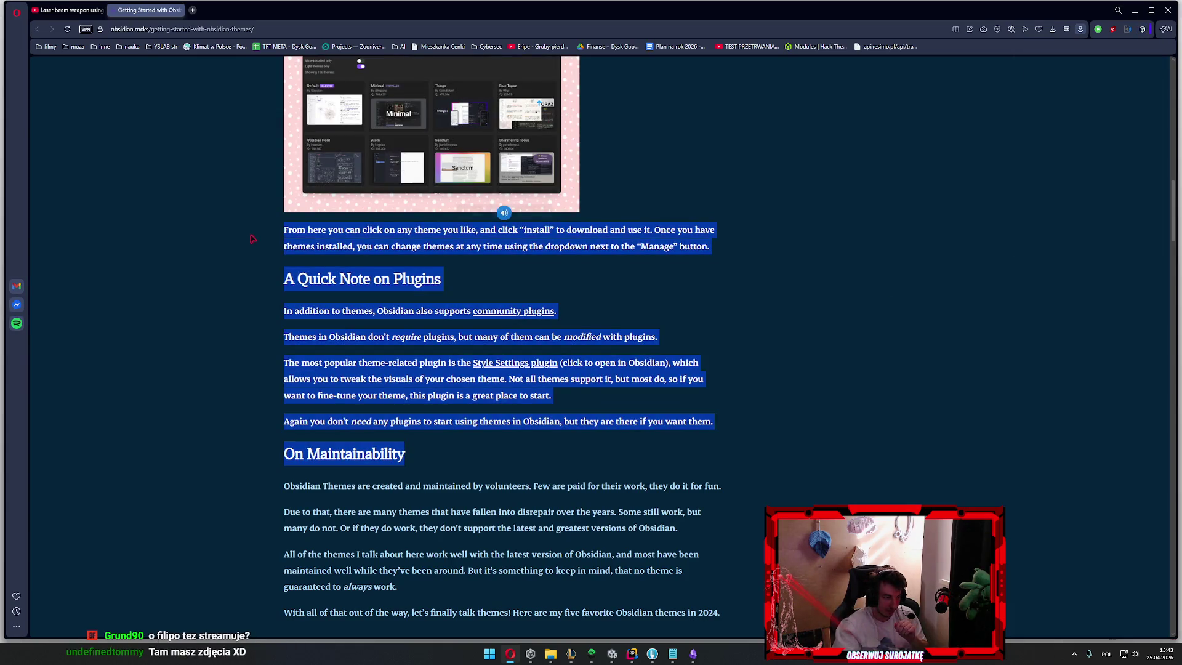
pyautogui.rightClick(449, 252)
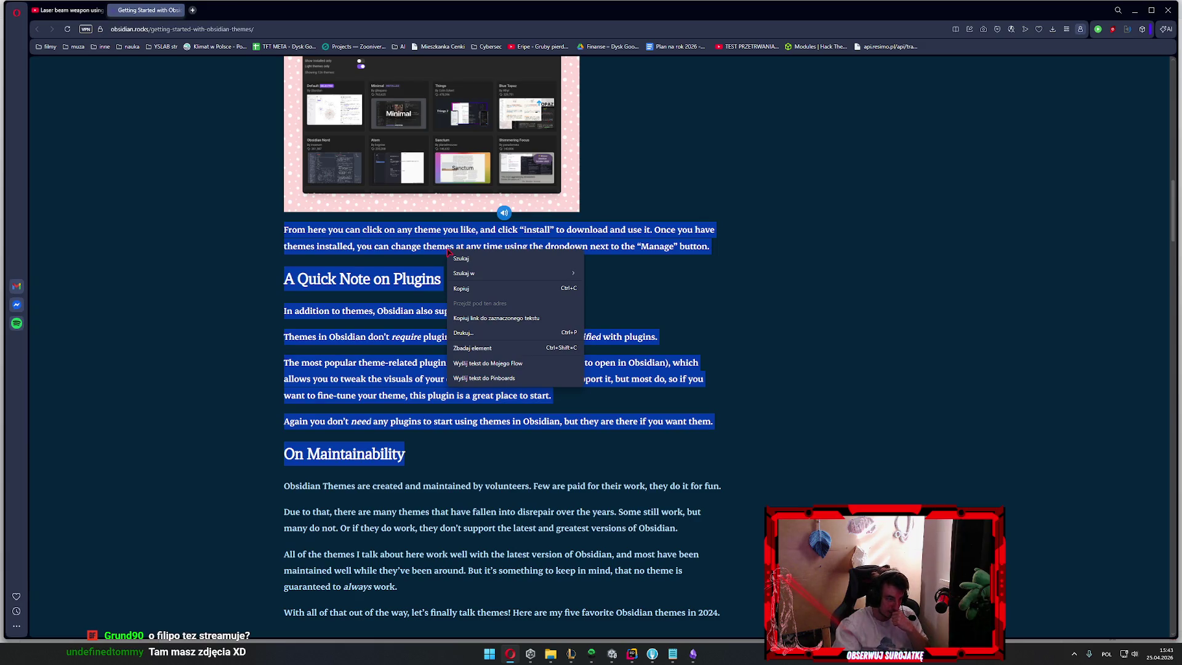
pyautogui.press('Escape')
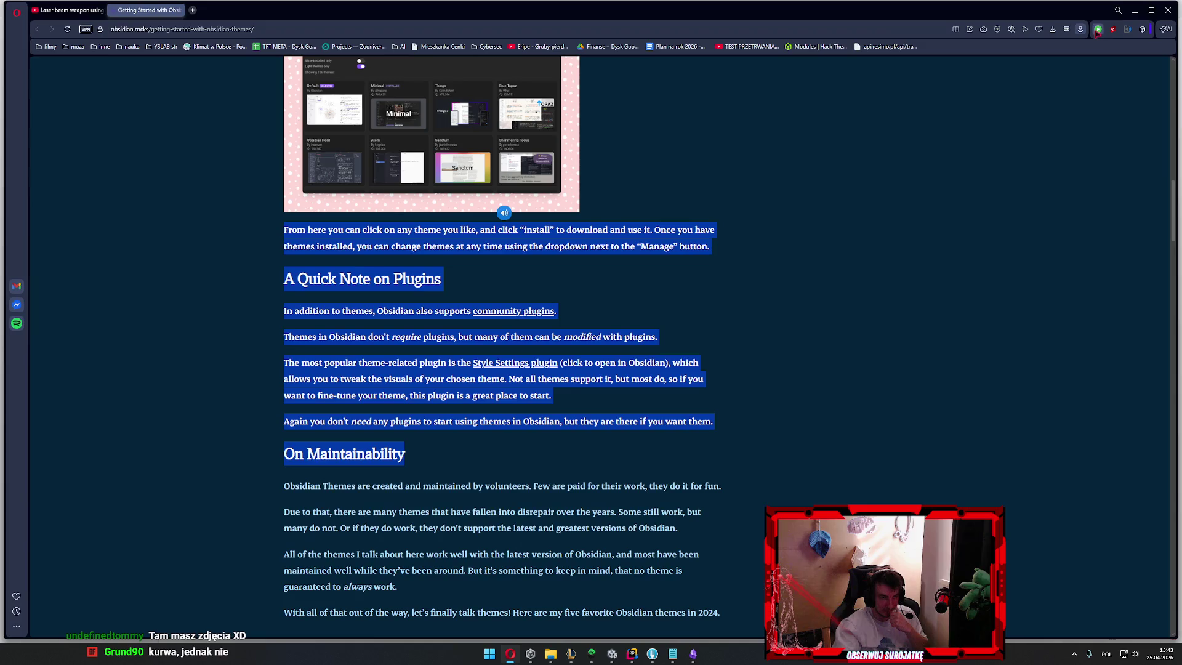
pyautogui.click(1143, 29)
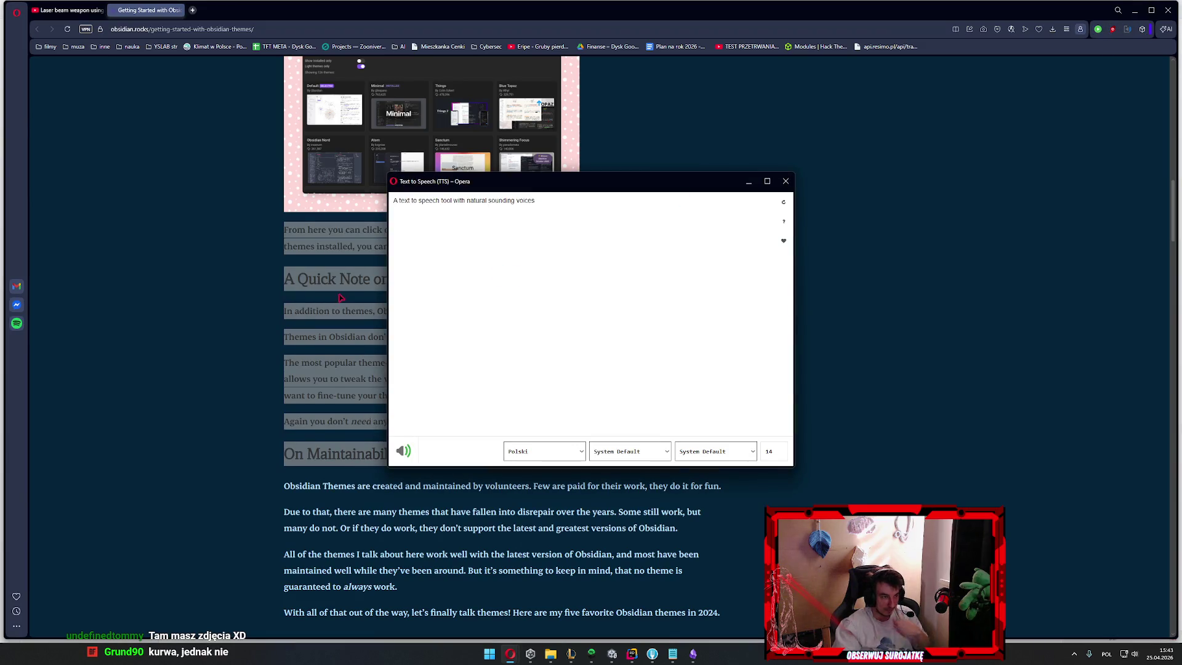
# Close the TTS reader window and reopen it with the page content via Alt+Shift+S
pyautogui.press('Escape')
pyautogui.scroll(4, 831, 184)
pyautogui.hotkey('alt', 'shift', 's')
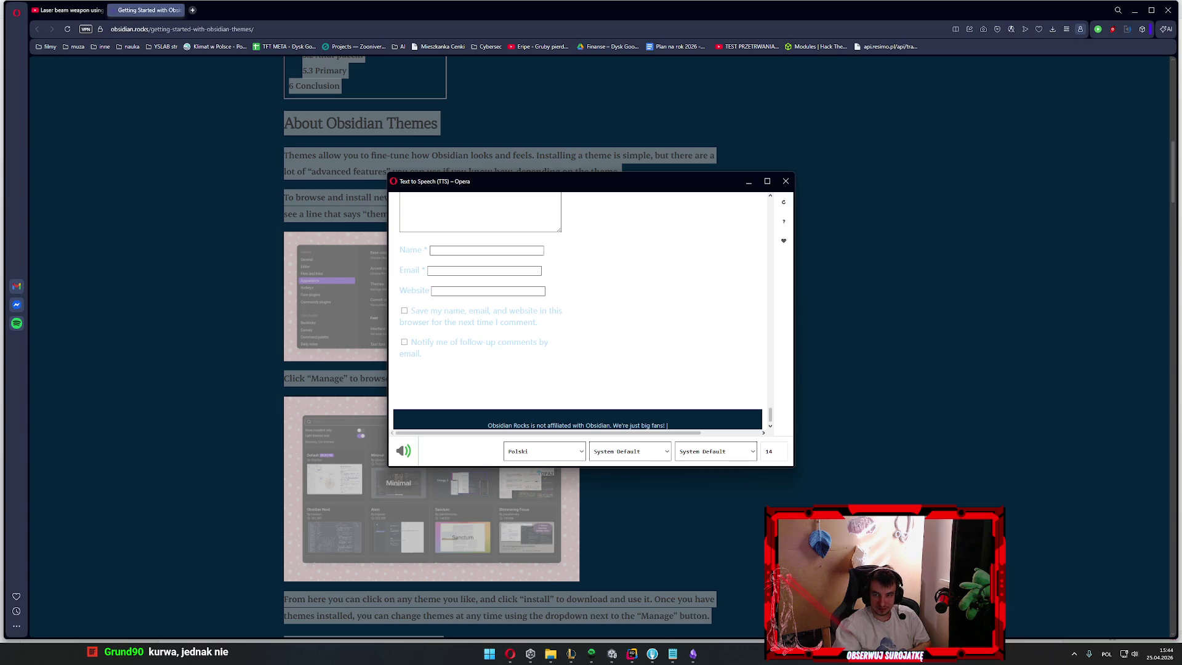
pyautogui.scroll(10, 652, 256)
pyautogui.scroll(-2, 659, 327)
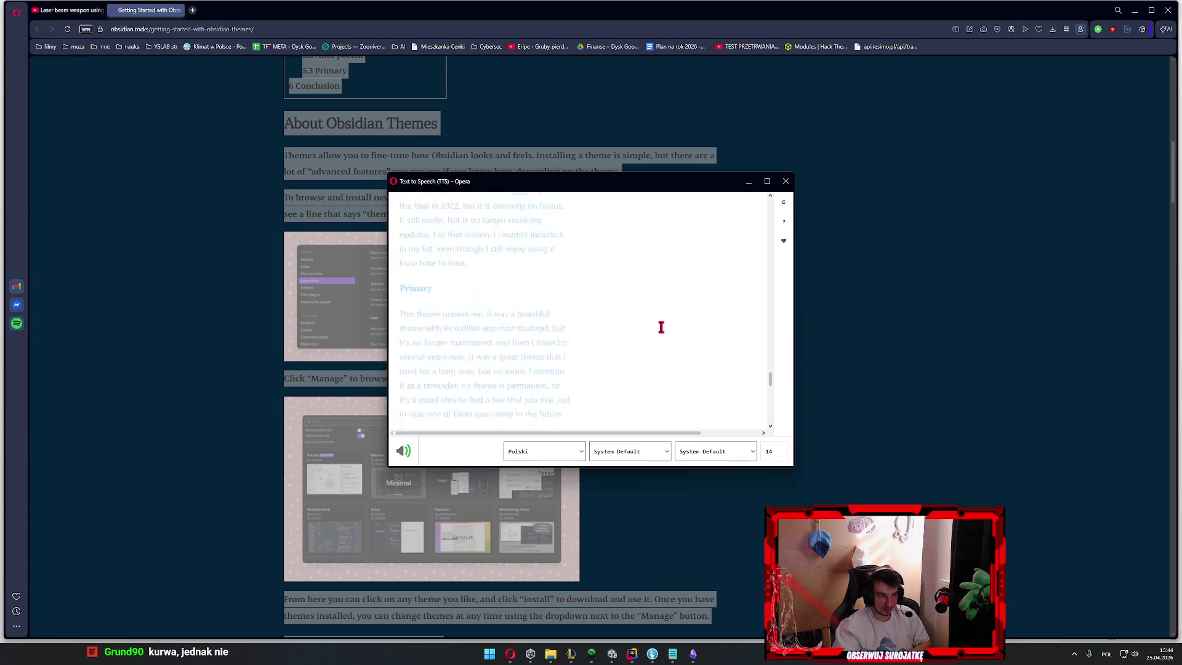
pyautogui.scroll(-2, 715, 370)
pyautogui.scroll(-2, 732, 397)
pyautogui.scroll(2, 734, 392)
pyautogui.scroll(2, 736, 383)
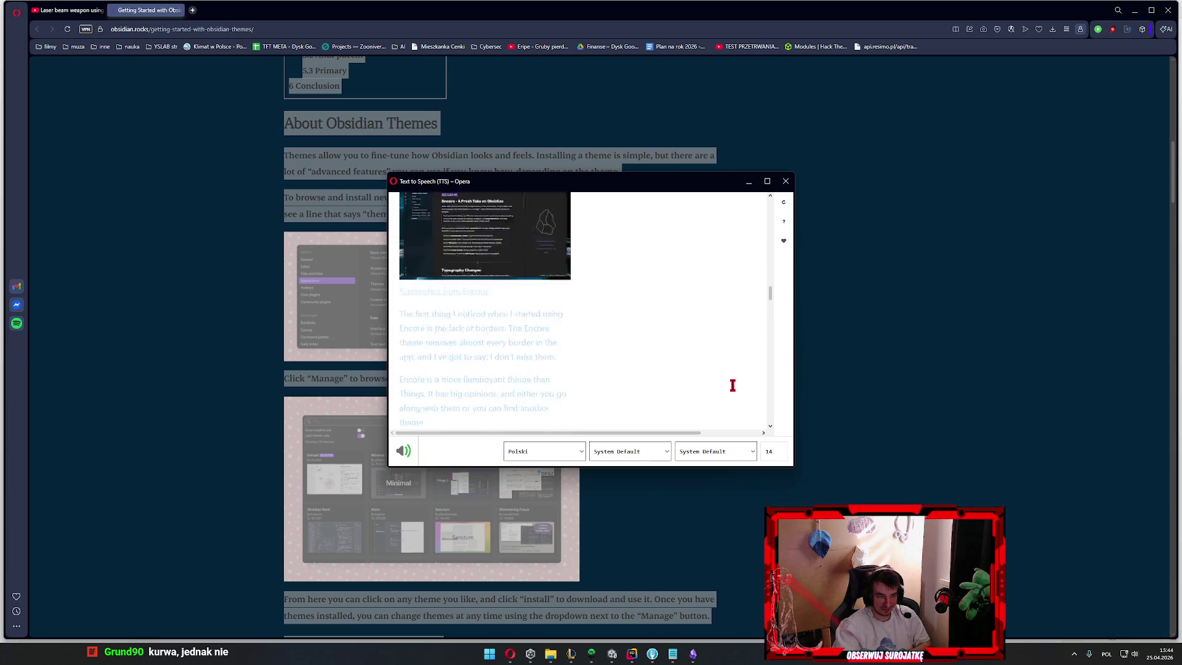
pyautogui.scroll(2, 736, 385)
pyautogui.scroll(2, 739, 388)
pyautogui.scroll(2, 740, 390)
pyautogui.scroll(2, 713, 395)
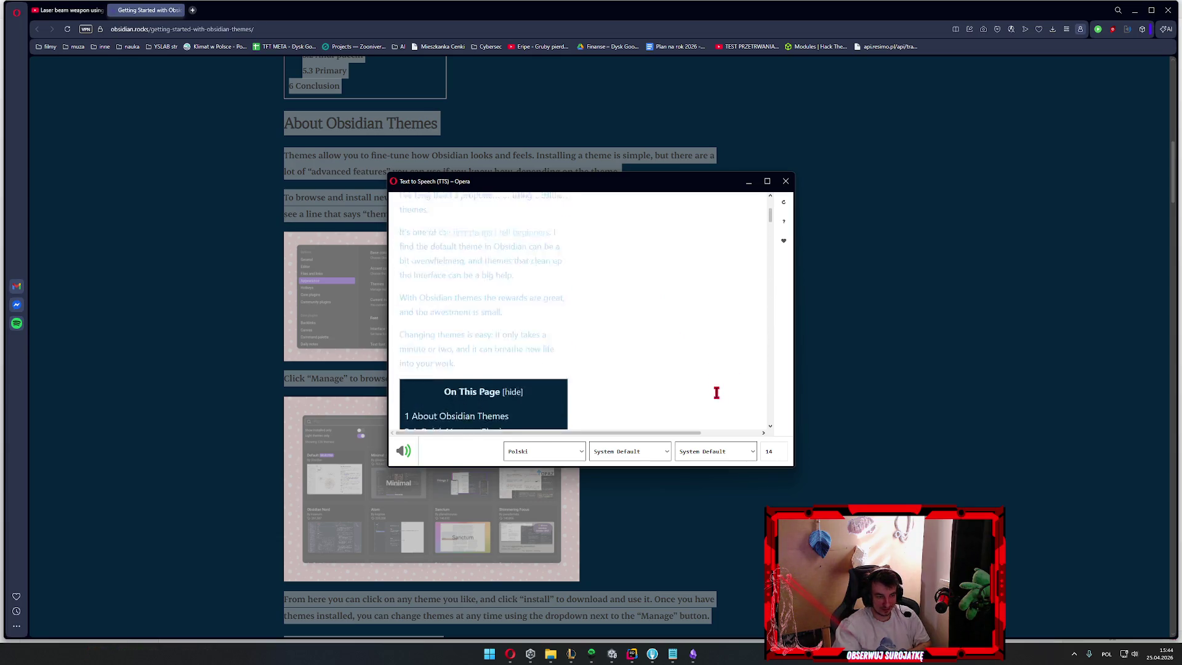
pyautogui.scroll(2, 715, 391)
pyautogui.scroll(2, 702, 409)
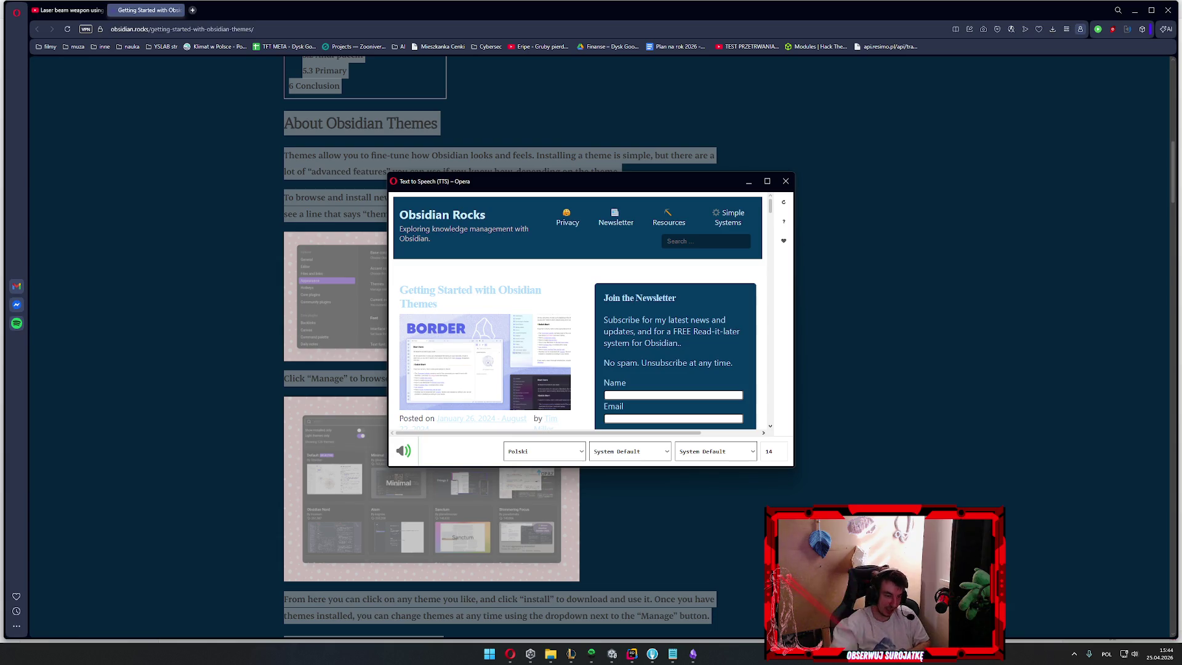
pyautogui.scroll(-3, 672, 330)
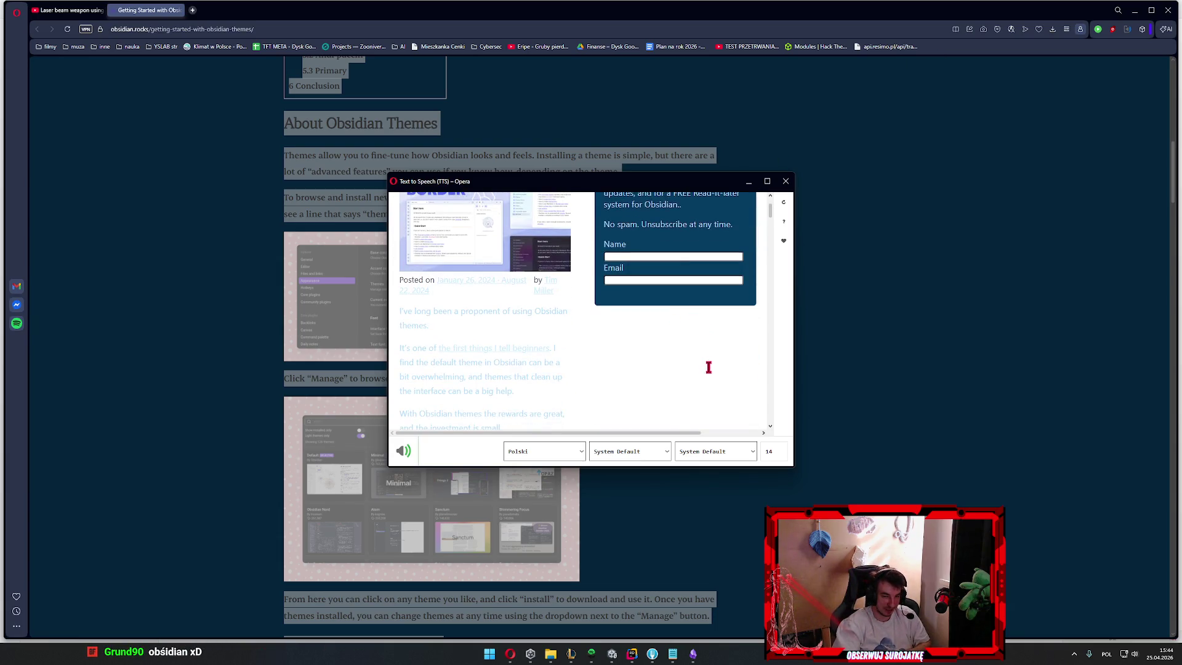
pyautogui.scroll(3, 707, 334)
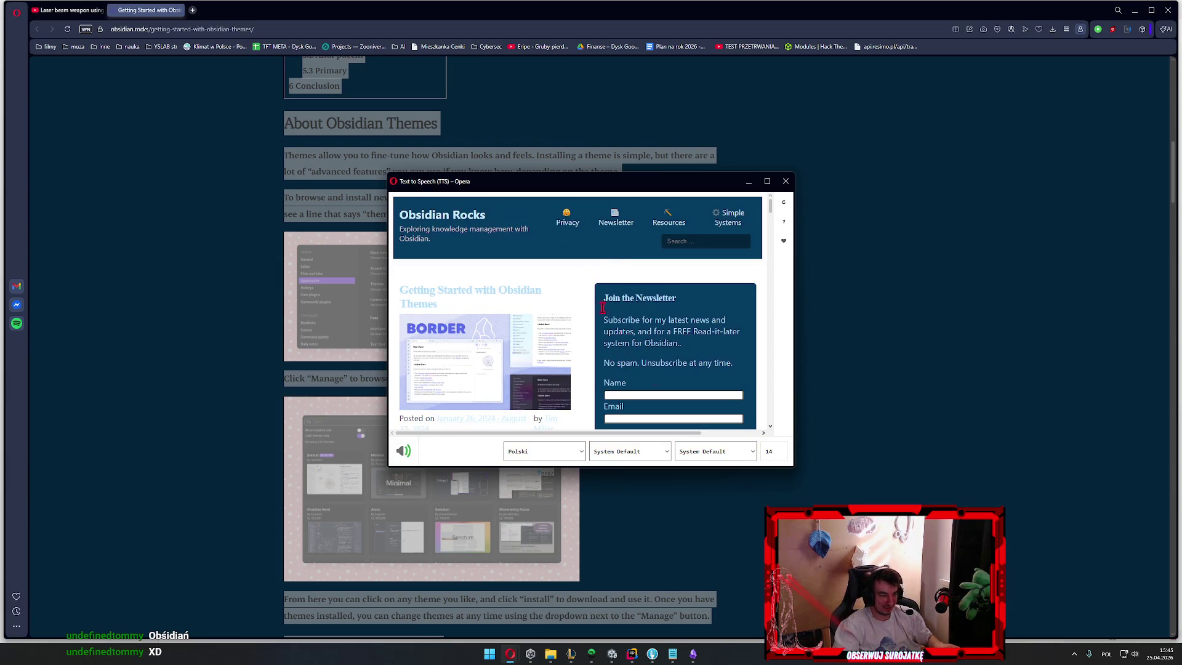
# Clear the pasted article text from the reader and enter a short Polish phrase instead
pyautogui.click(706, 277)
pyautogui.hotkey('ctrl', 'a')
pyautogui.press('Delete')
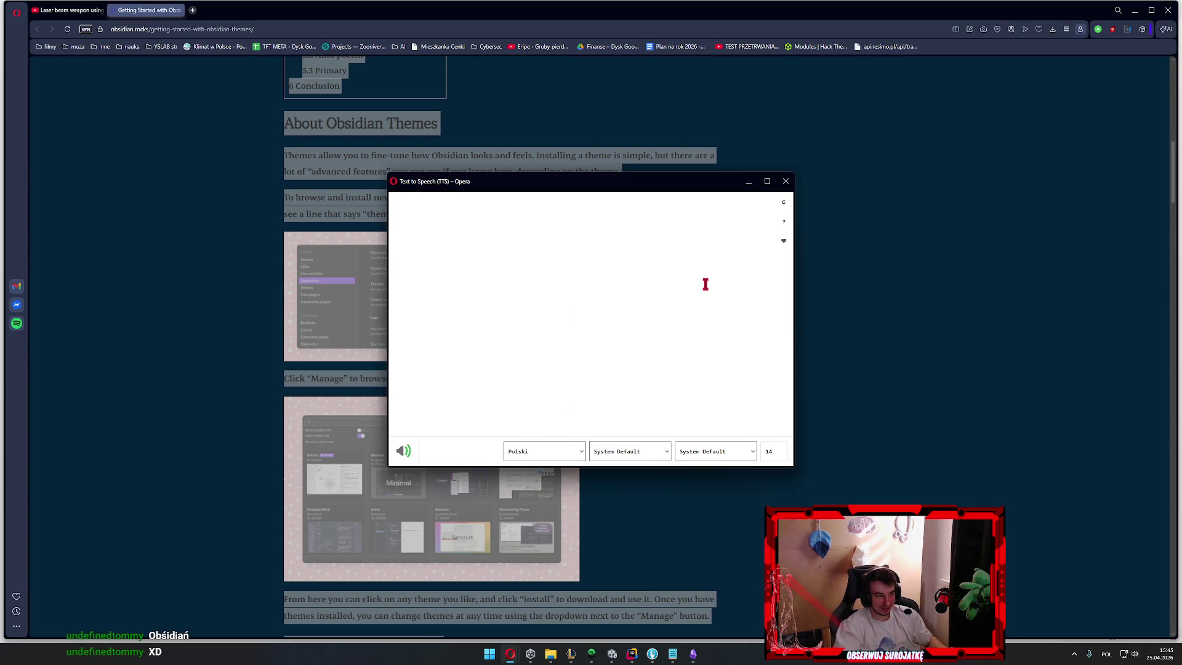
pyautogui.write('fagata poka cipe')
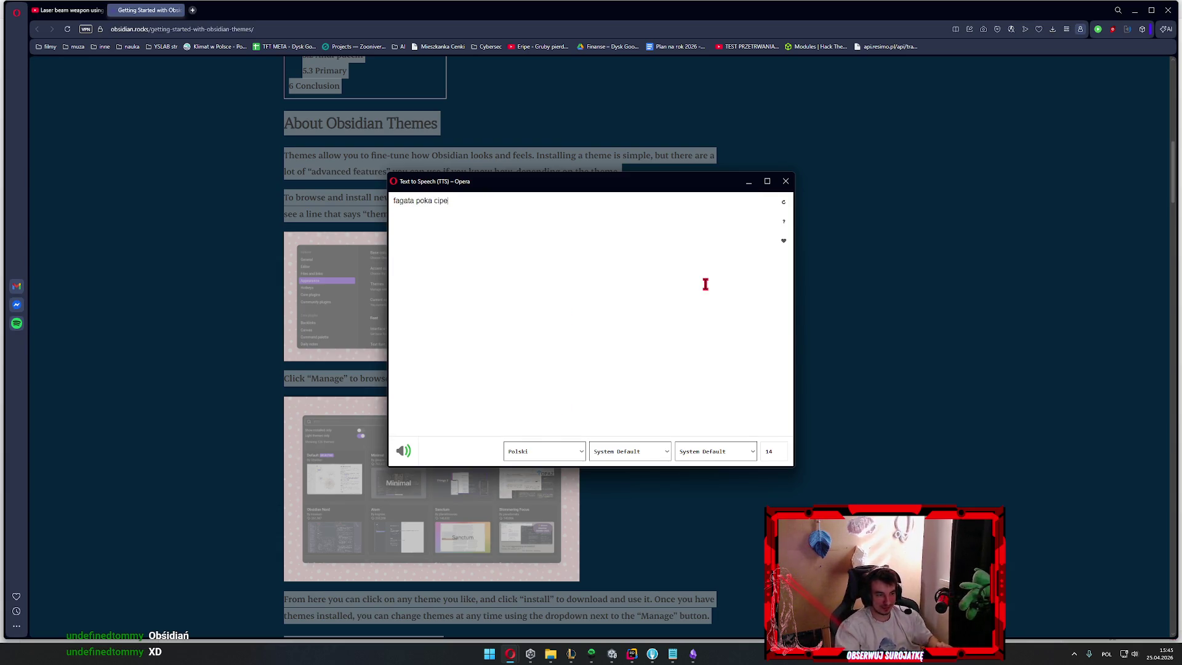
pyautogui.press('BackSpace')
pyautogui.press('BackSpace')
pyautogui.press('BackSpace')
pyautogui.press('BackSpace')
pyautogui.write('zas')
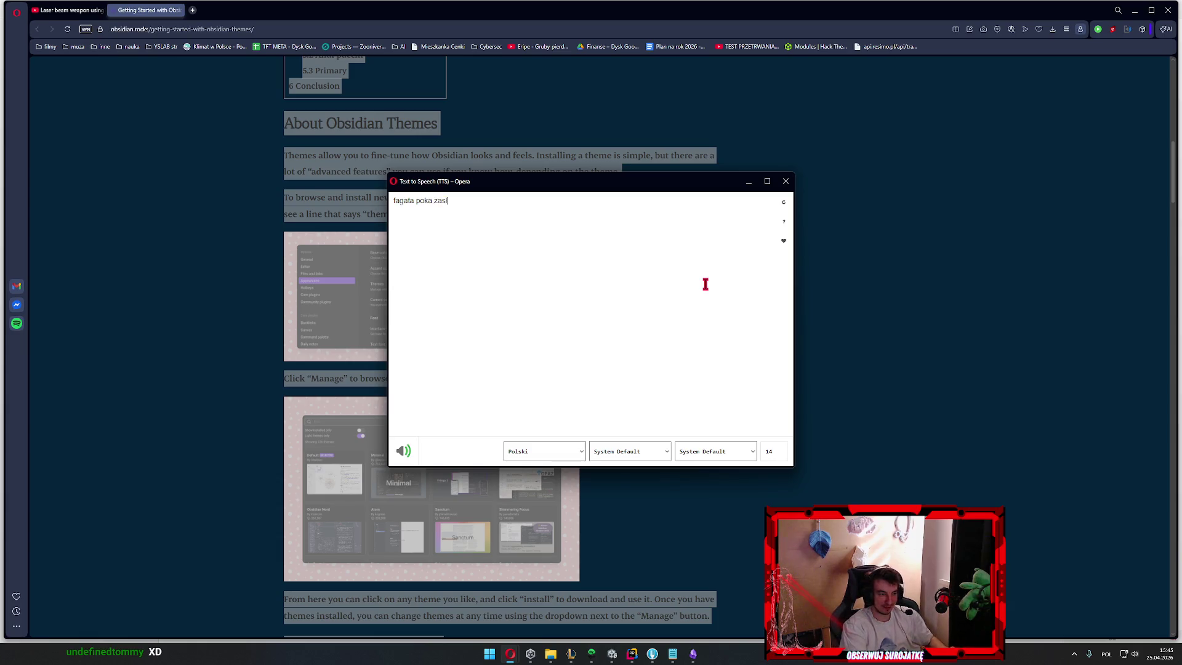
pyautogui.write('łoń cipe')
# Have the Polish phrase read aloud, then close the TTS reader window
pyautogui.click(403, 451)
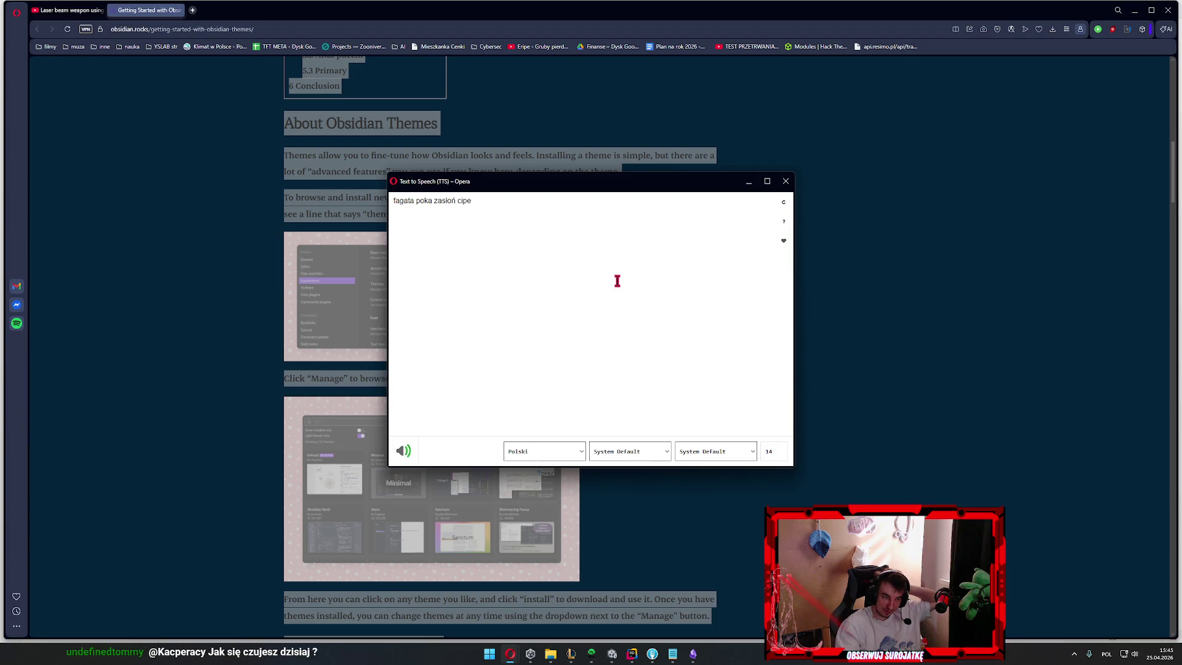
pyautogui.click(785, 181)
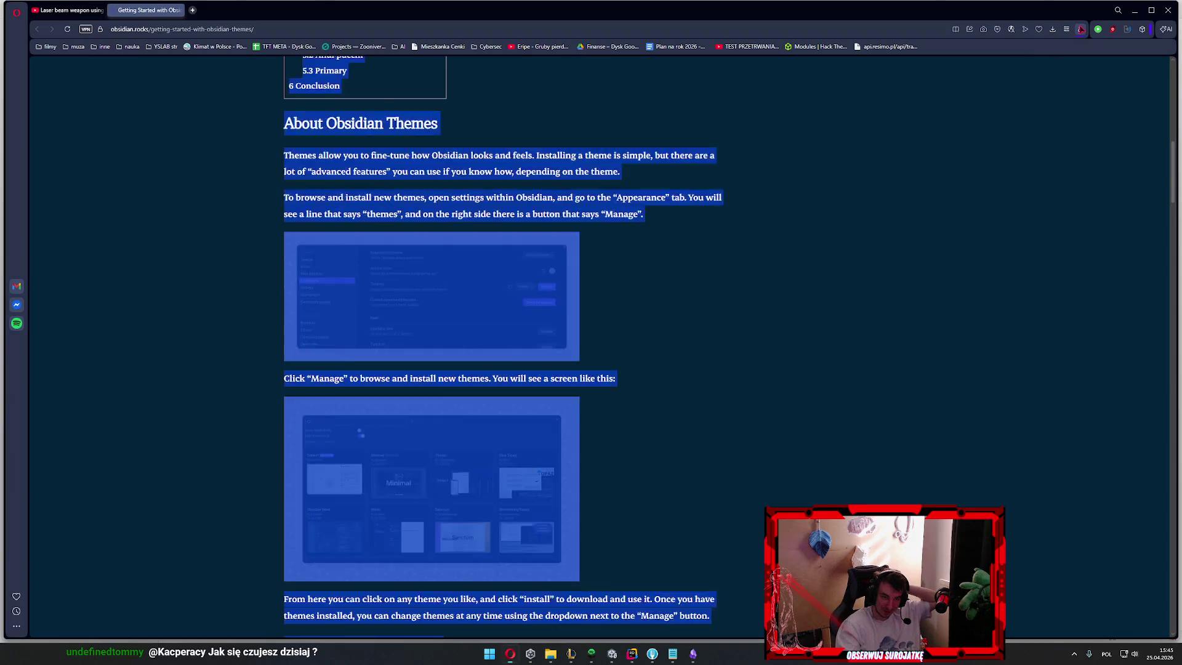
# Close the Opera window and place the caret after the heading marker in the Darkorbit note
pyautogui.click(1079, 28)
pyautogui.click(1168, 9)
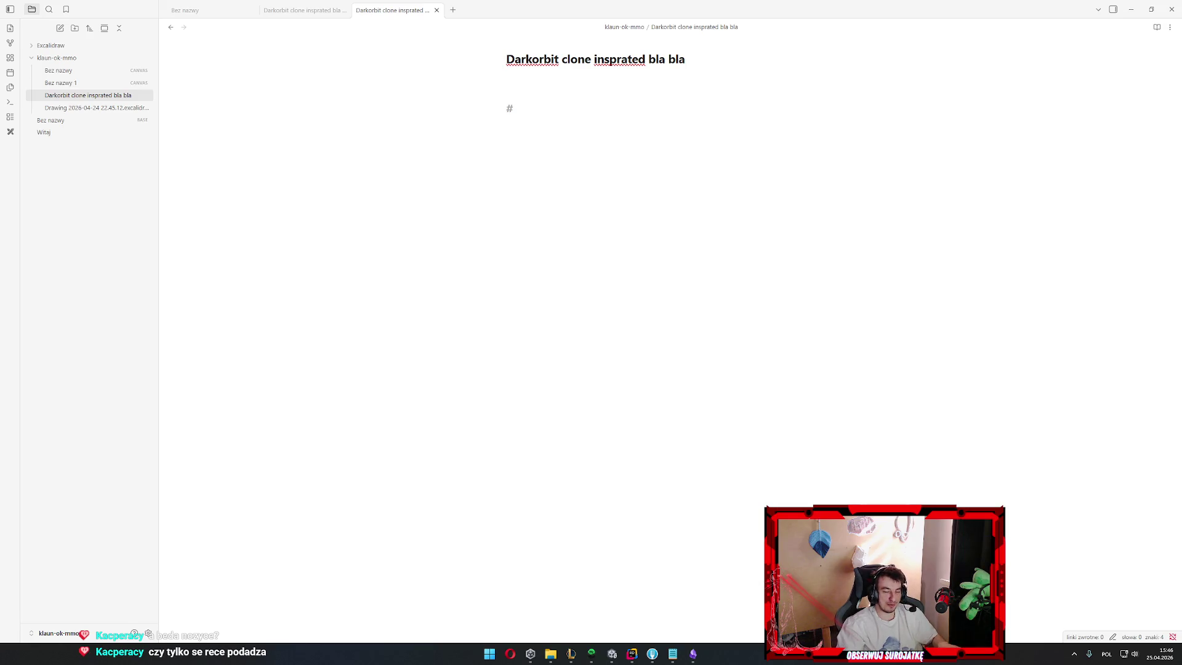
pyautogui.click(685, 166)
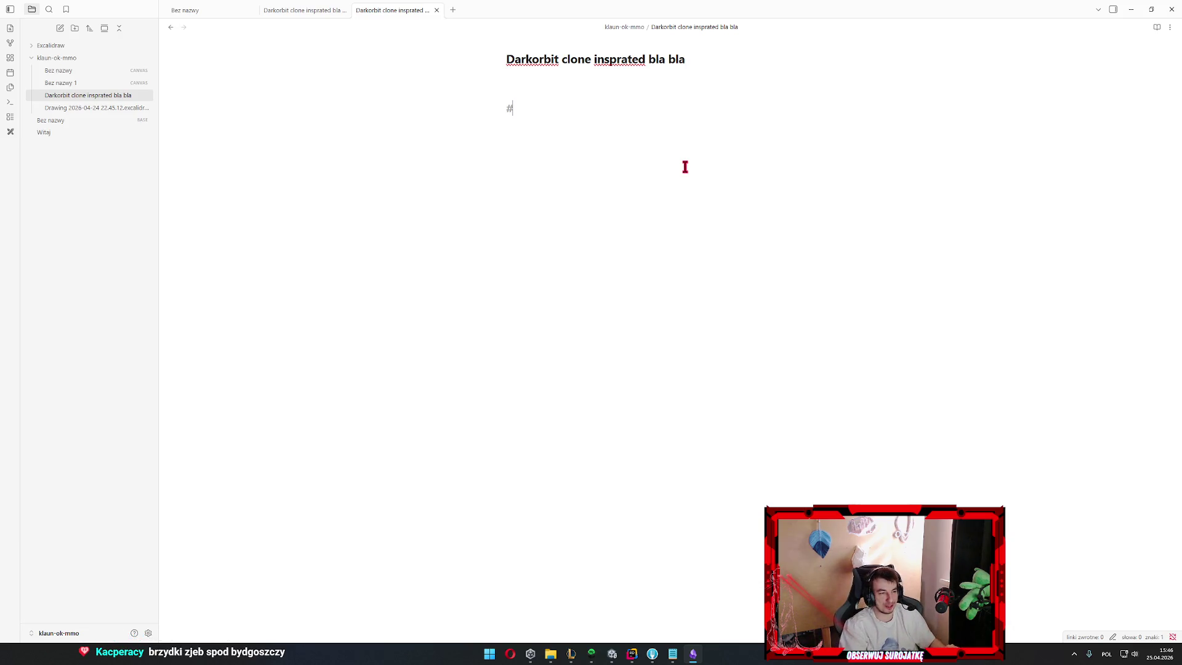
pyautogui.write('a')
pyautogui.press('BackSpace')
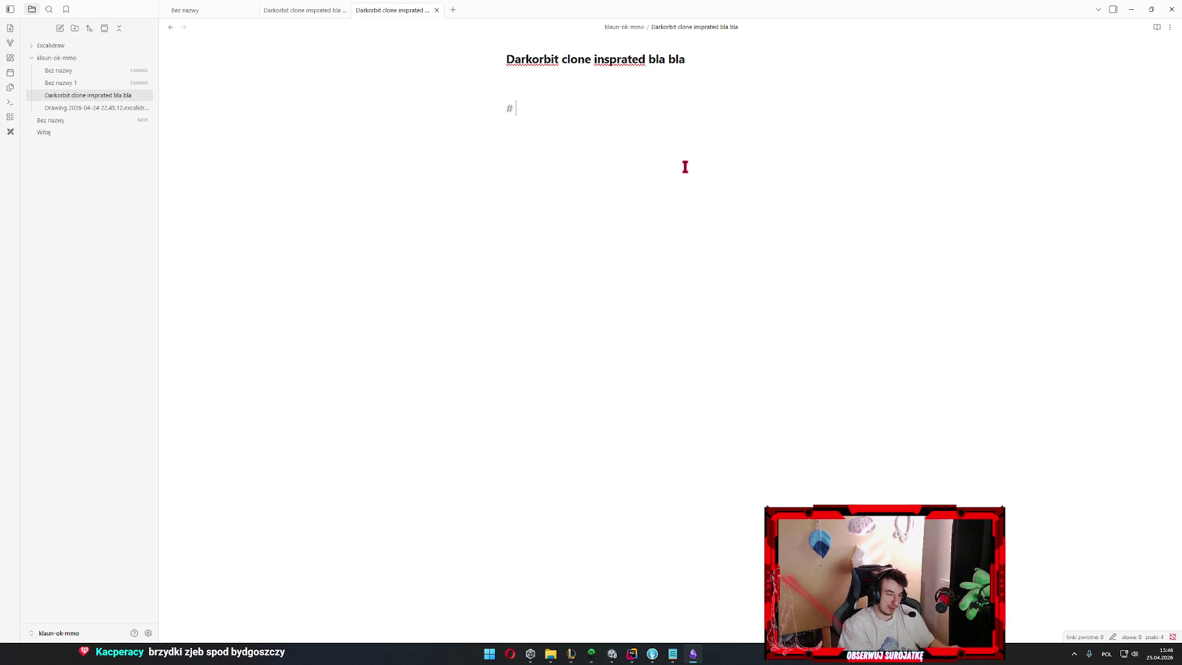
pyautogui.write('Mos')
pyautogui.press('BackSpace')
pyautogui.press('BackSpace')
pyautogui.press('BackSpace')
pyautogui.press('BackSpace')
pyautogui.press('BackSpace')
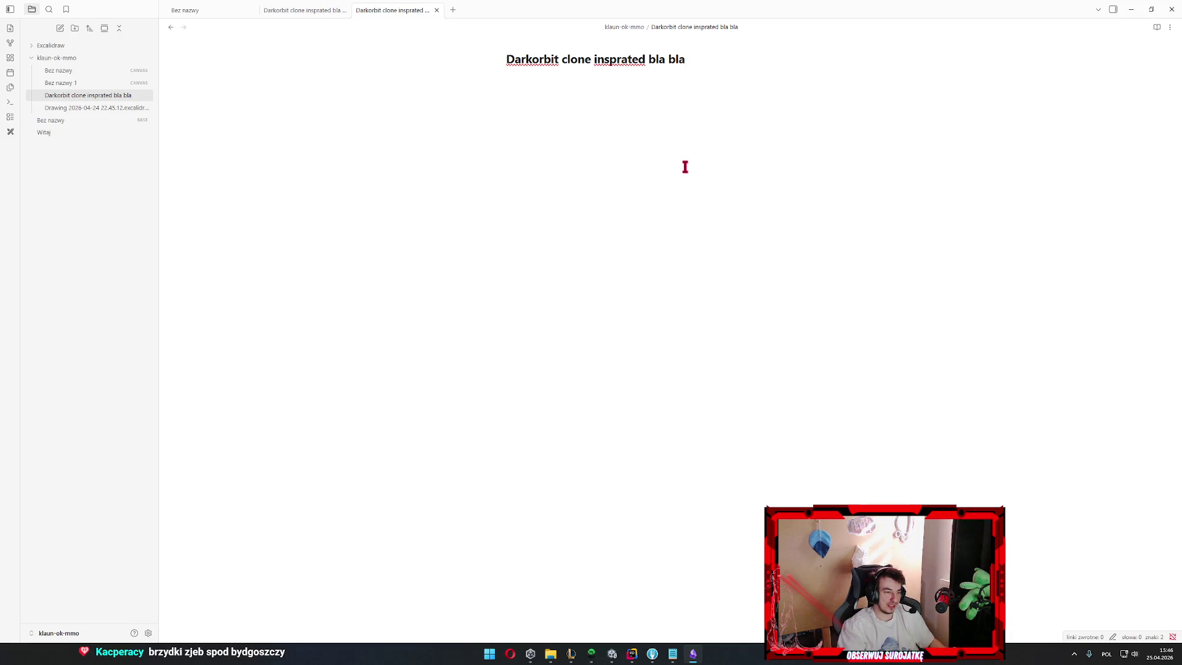
pyautogui.write('#')
pyautogui.press('BackSpace')
pyautogui.write('Movem')
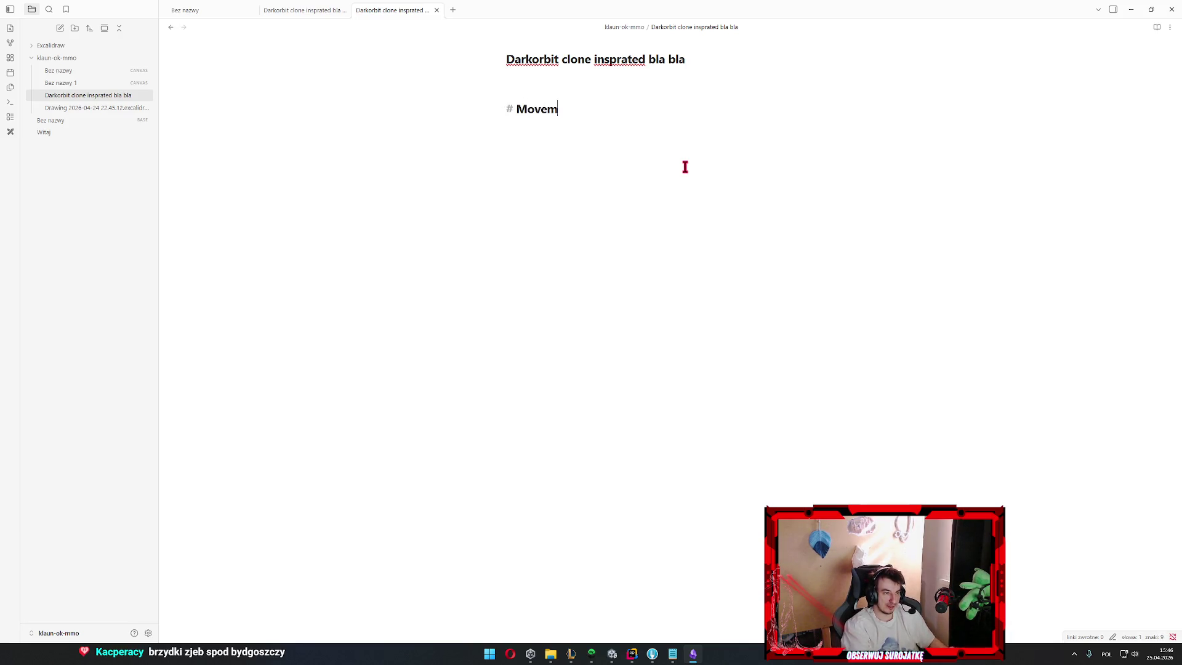
pyautogui.write('ent')
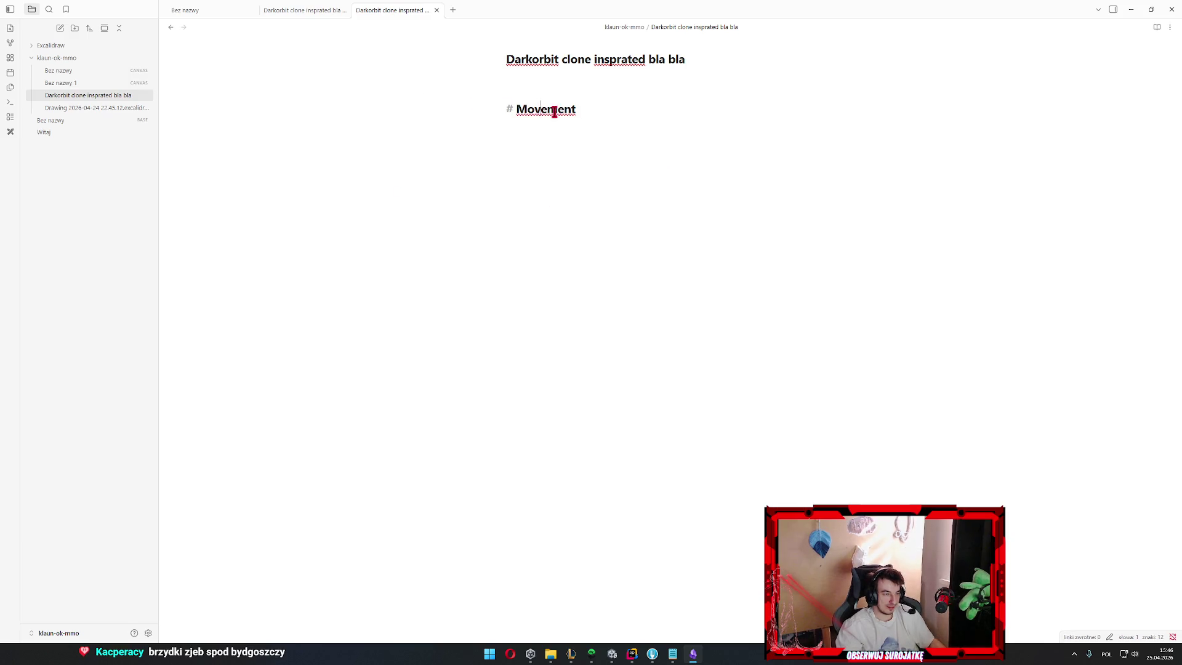
pyautogui.press('BackSpace')
pyautogui.press('BackSpace')
pyautogui.press('BackSpace')
pyautogui.press('BackSpace')
pyautogui.press('BackSpace')
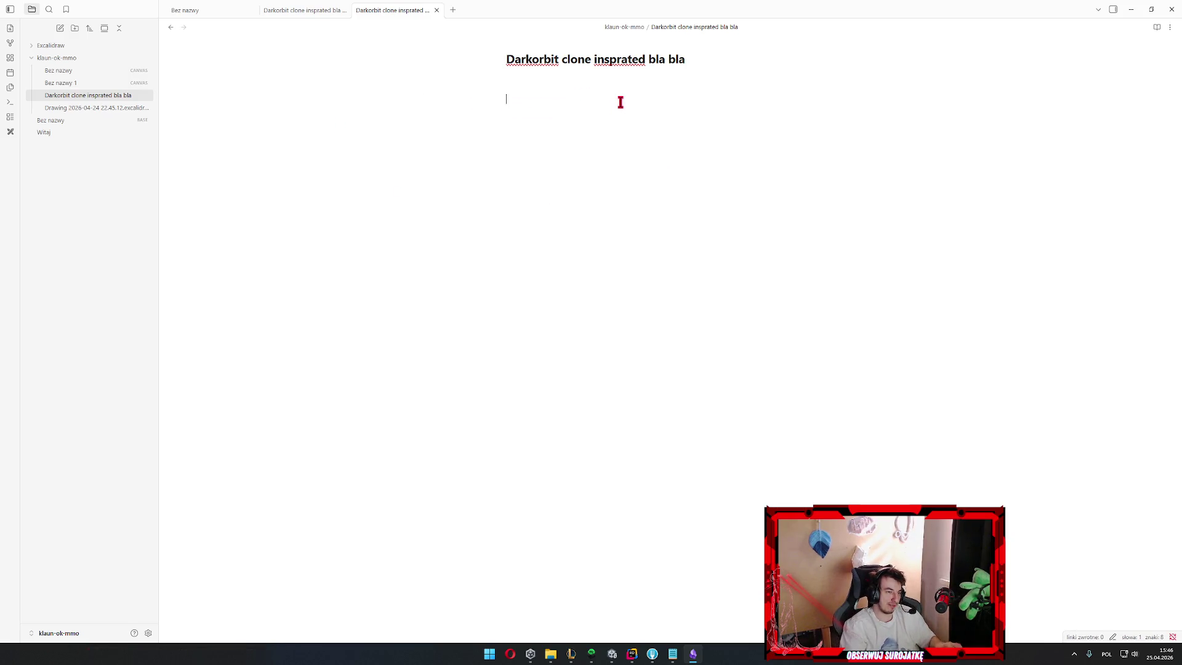
pyautogui.write('###')
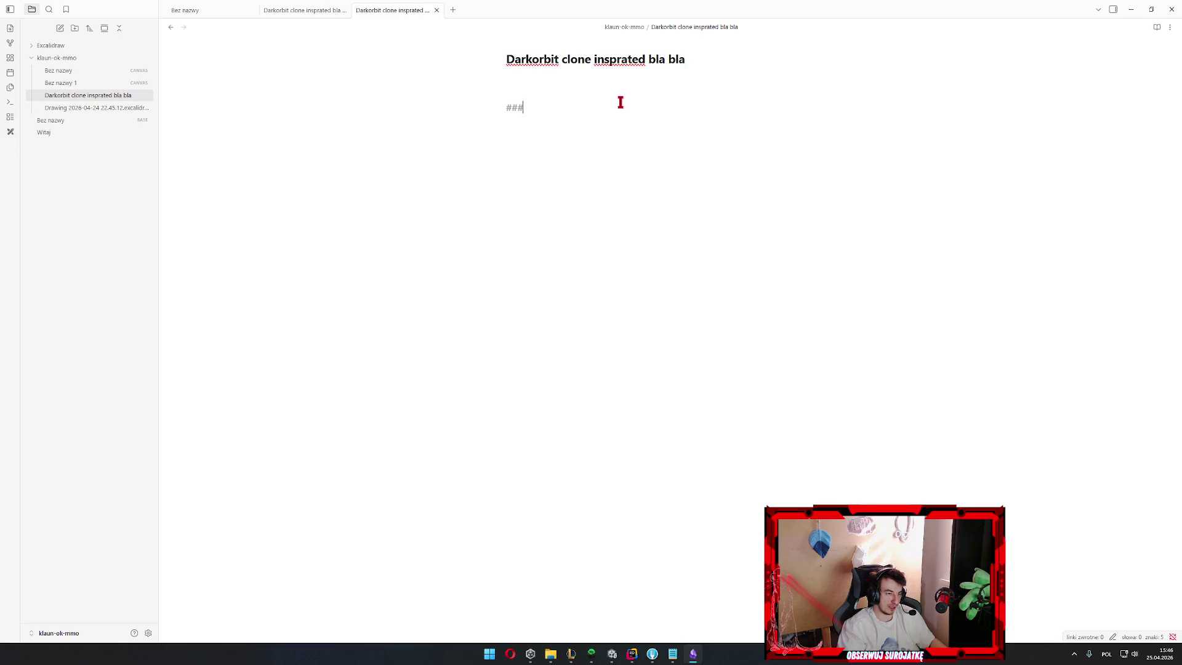
pyautogui.write('#####')
pyautogui.hotkey('ctrl', 'a')
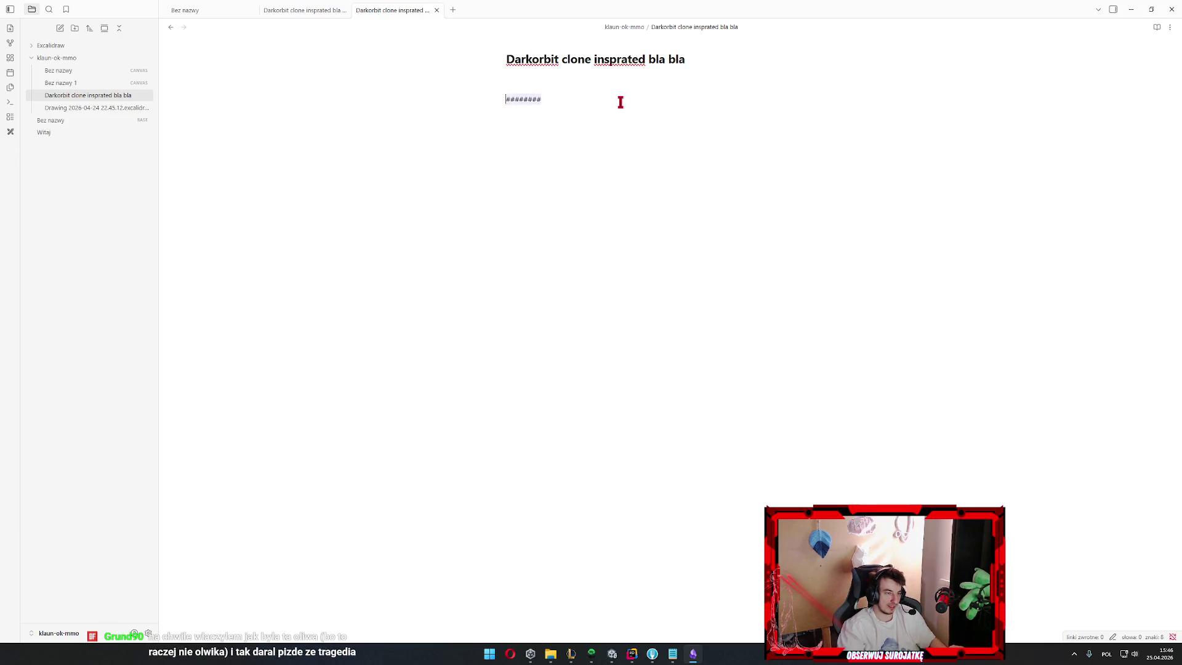
pyautogui.write('#')
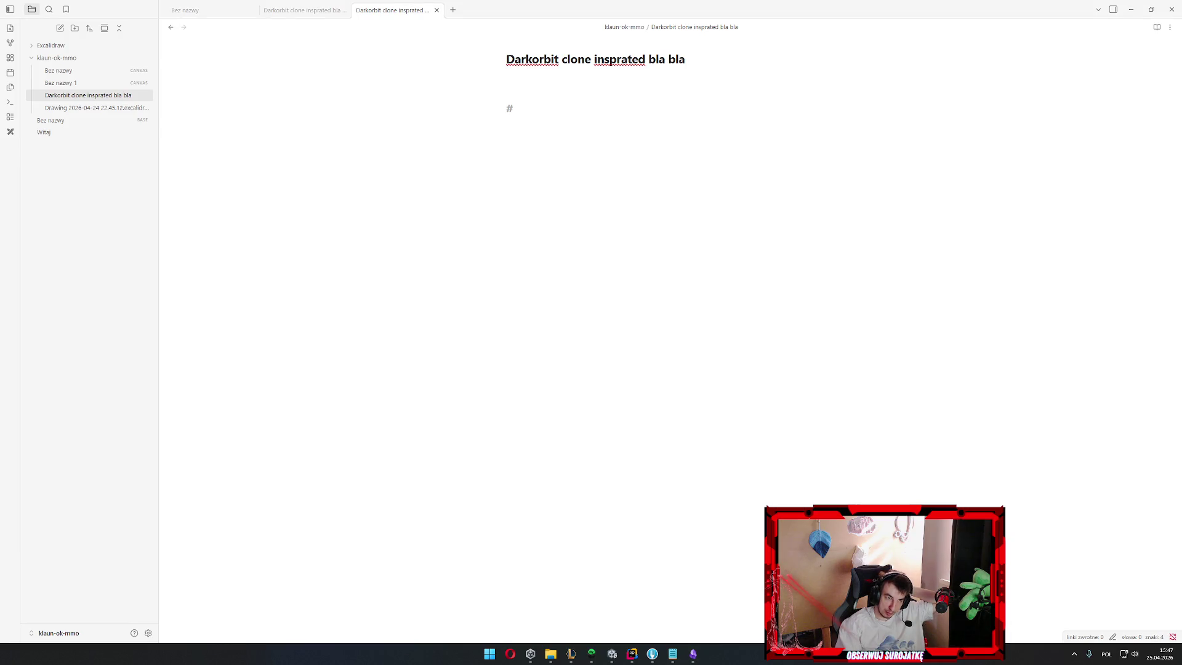
pyautogui.click(617, 123)
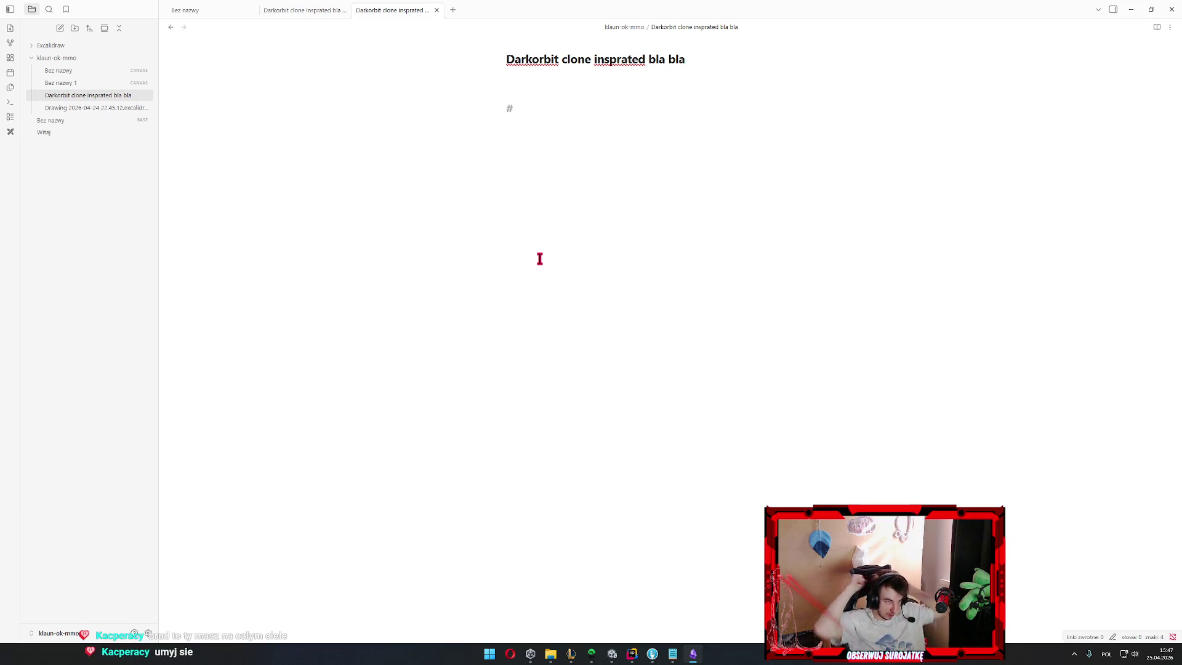
pyautogui.write('a')
pyautogui.press('BackSpace')
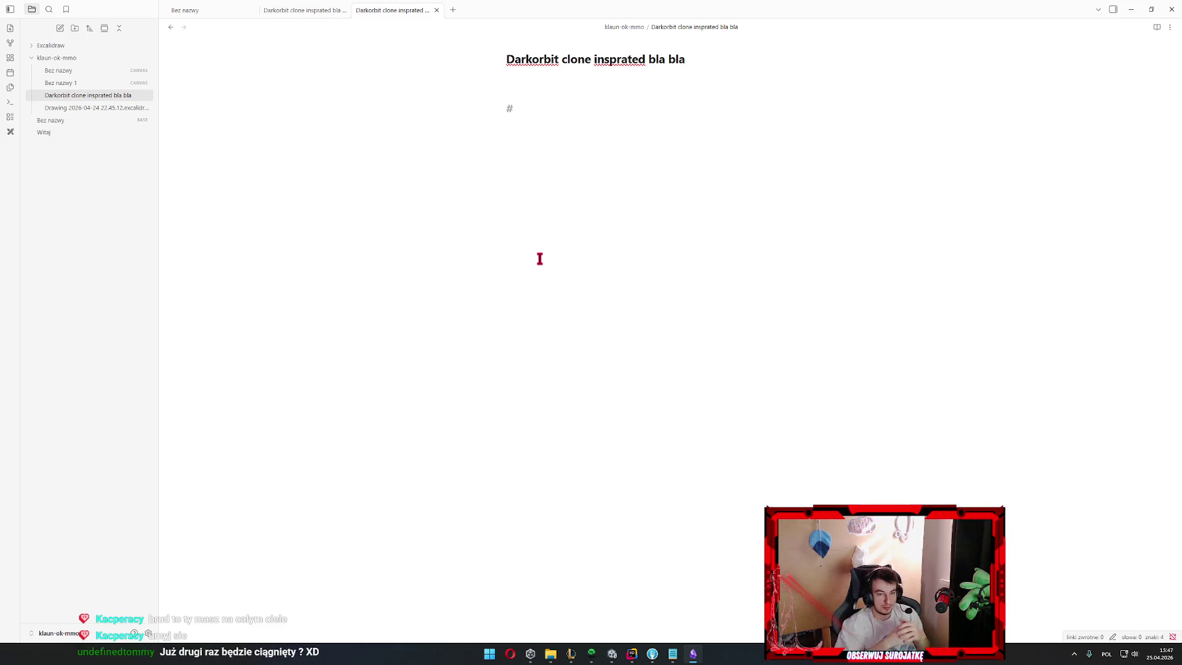
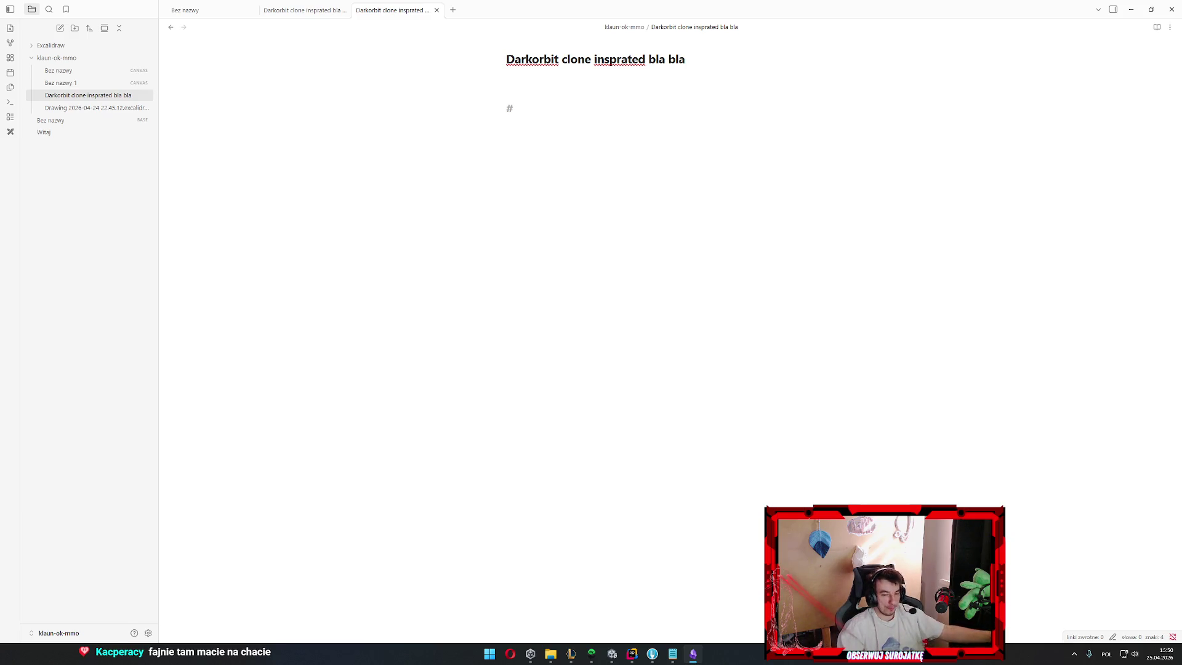
# Clear the misspelled heading attempts so the heading reads 'Movement' correctly
pyautogui.press('BackSpace')
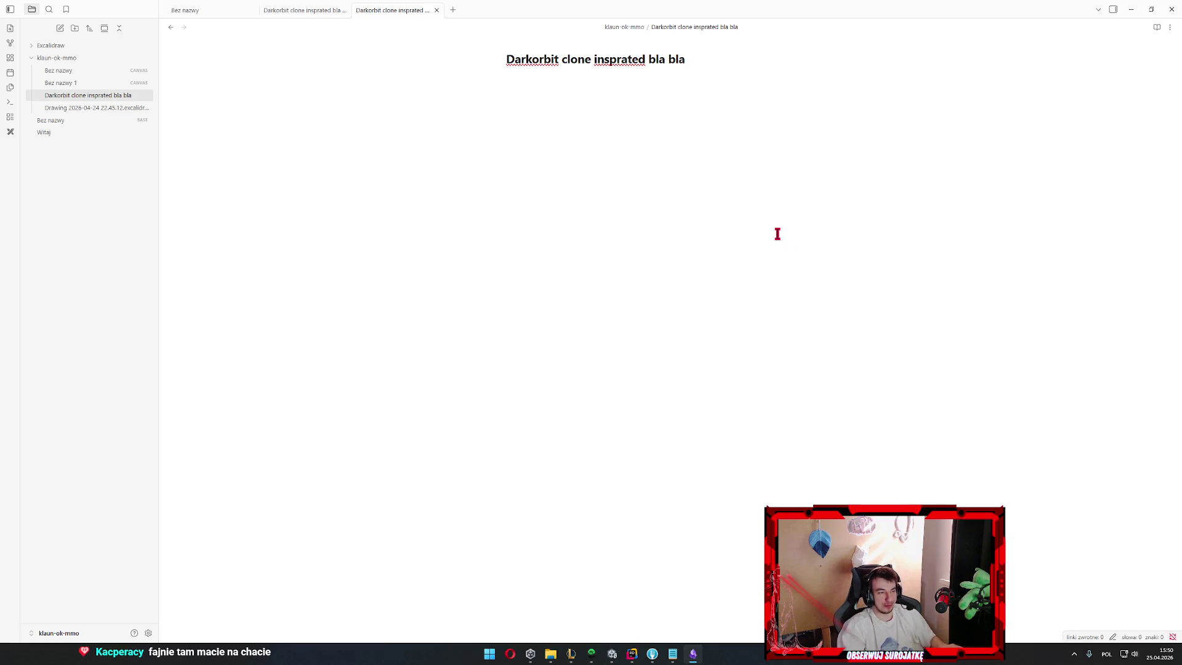
pyautogui.press('Return')
pyautogui.write('# a')
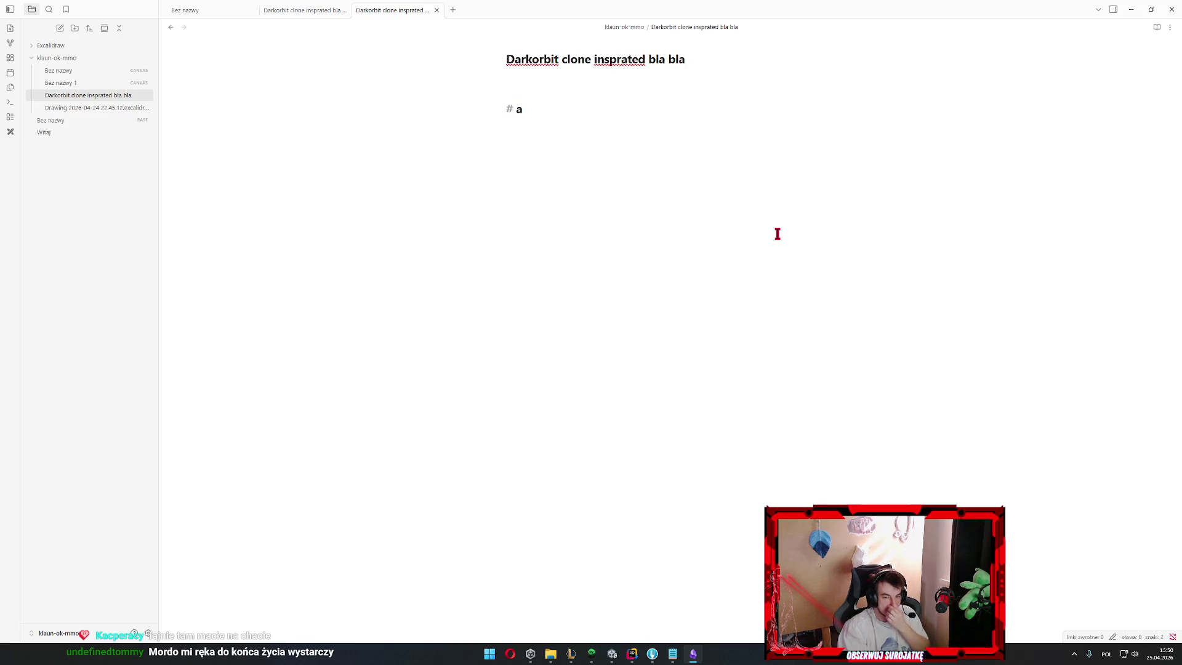
pyautogui.press('BackSpace')
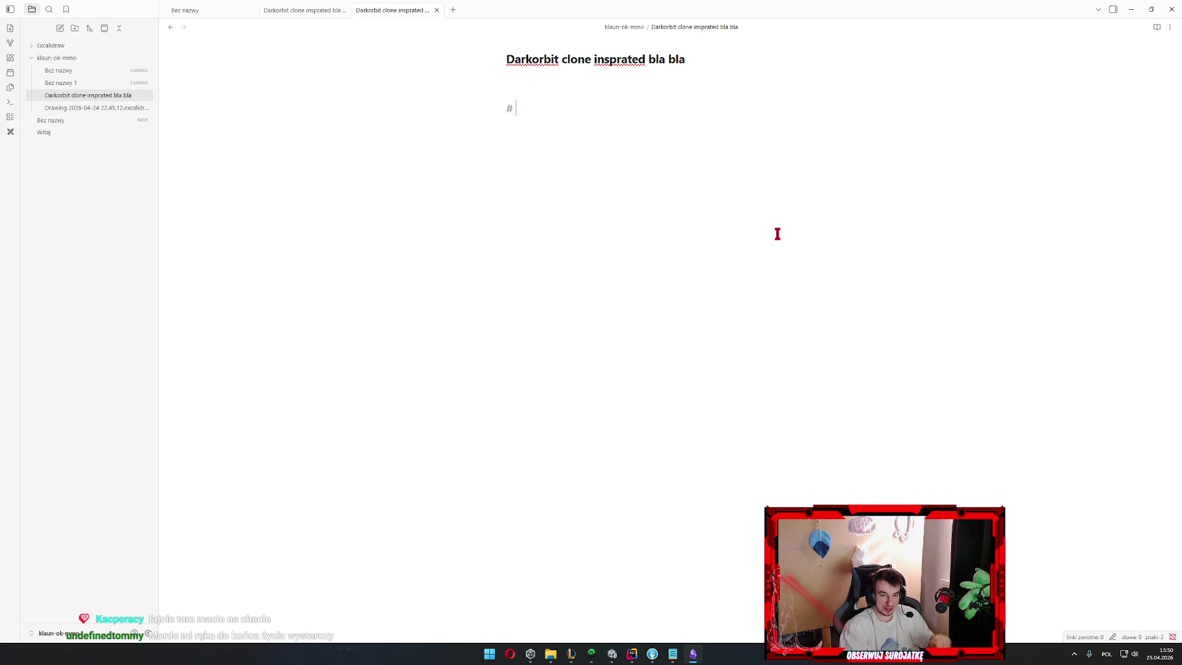
pyautogui.write('a')
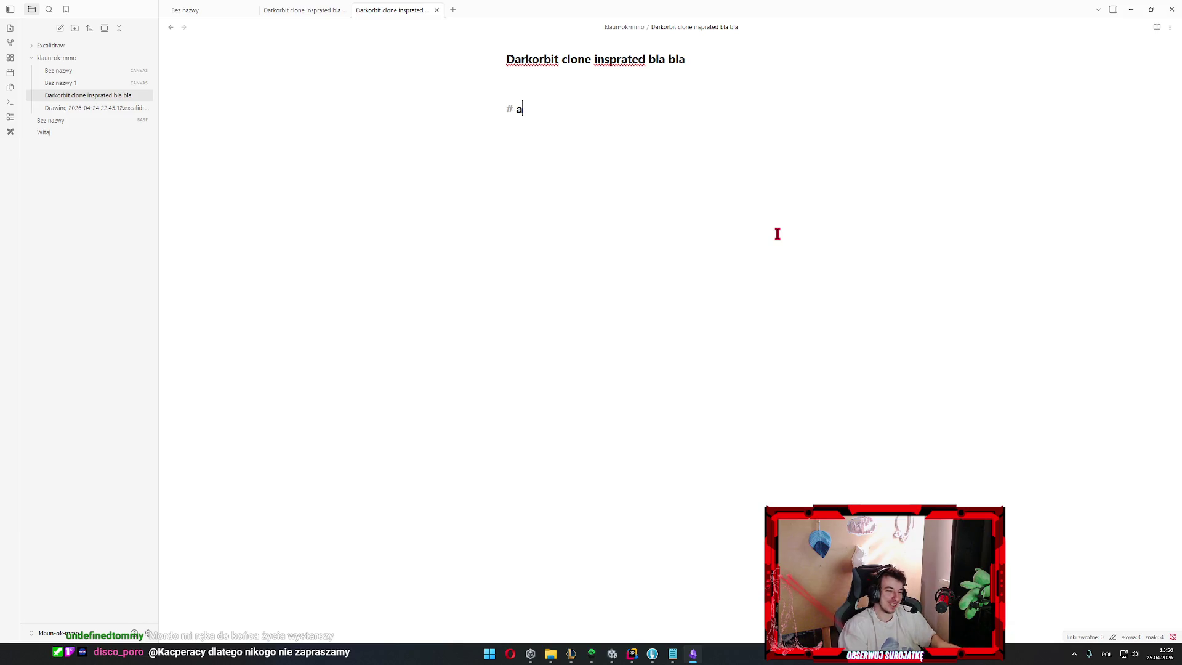
pyautogui.press('BackSpace')
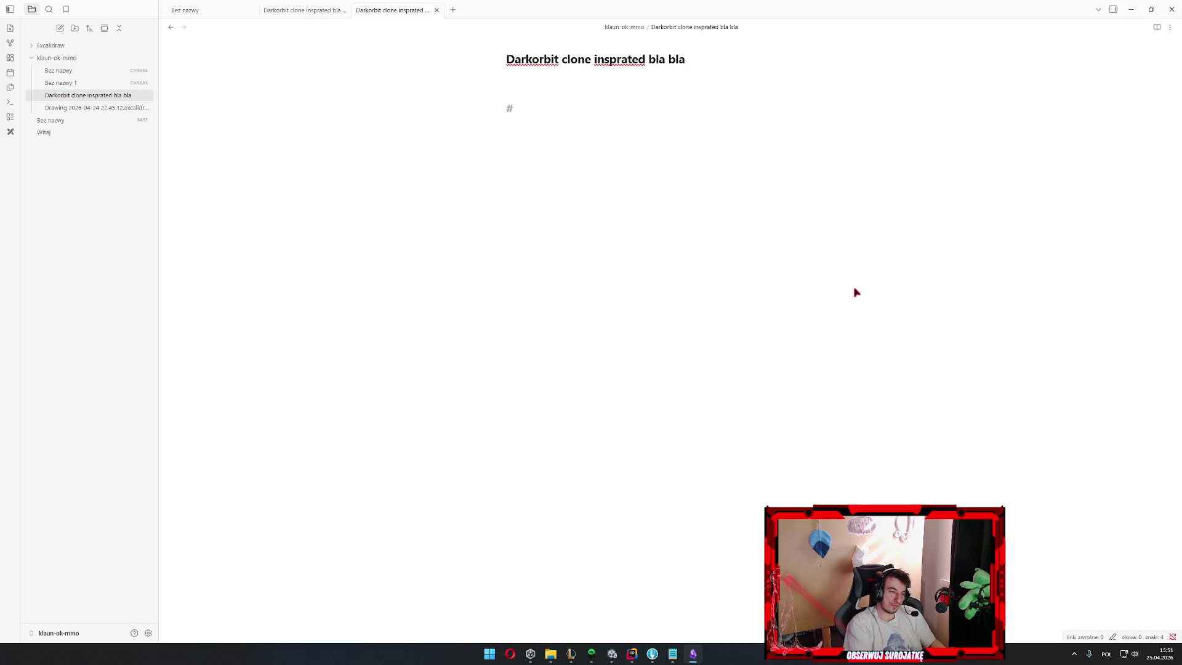
pyautogui.write('Movement')
pyautogui.press('BackSpace')
pyautogui.press('BackSpace')
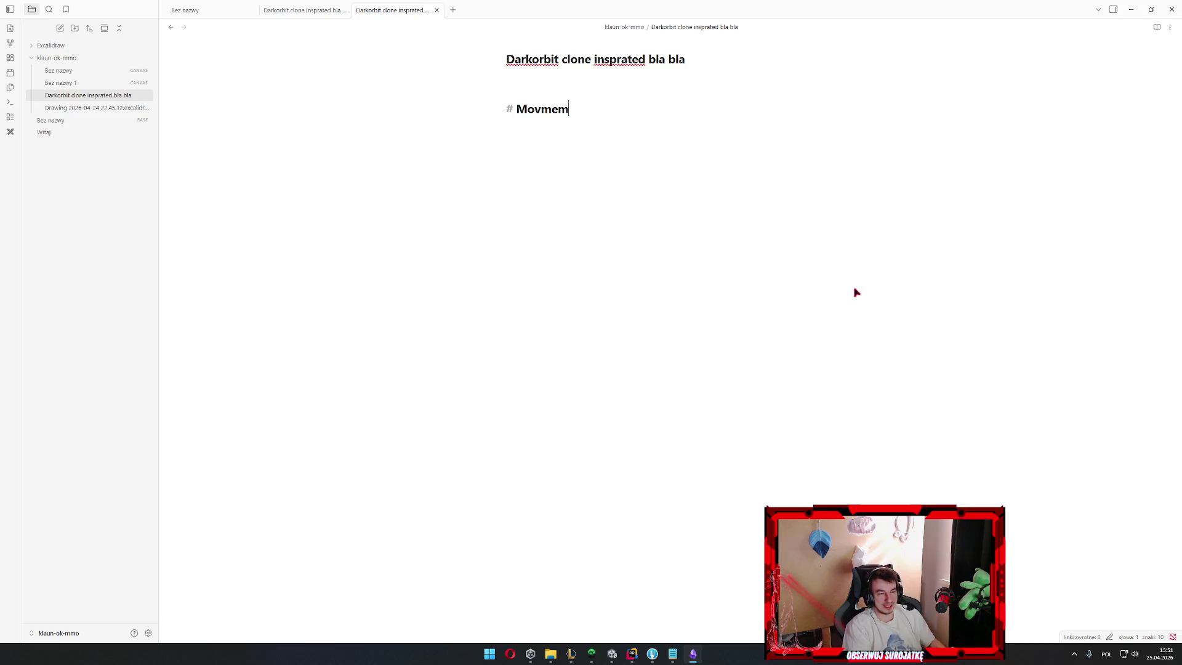
pyautogui.press('BackSpace')
pyautogui.press('BackSpace')
pyautogui.hotkey('shift', 'Home')
pyautogui.press('BackSpace')
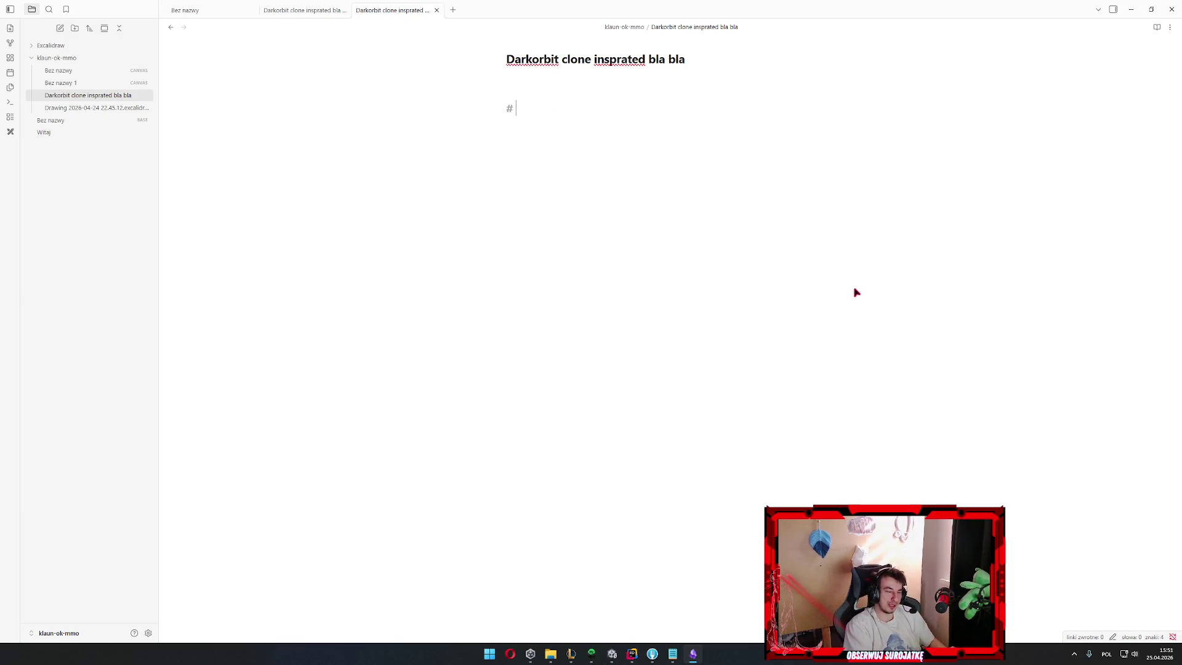
pyautogui.write('S')
pyautogui.press('BackSpace')
pyautogui.write('Movement')
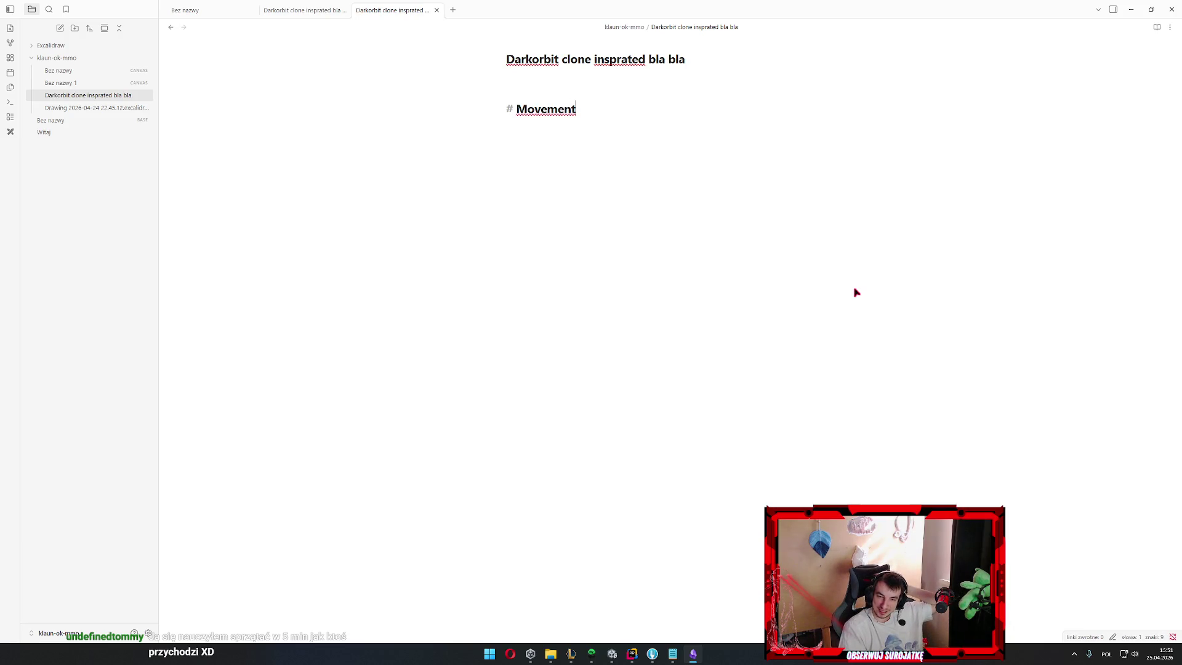
# Leave an empty line beneath the Movement heading ready for content
pyautogui.press('Return')
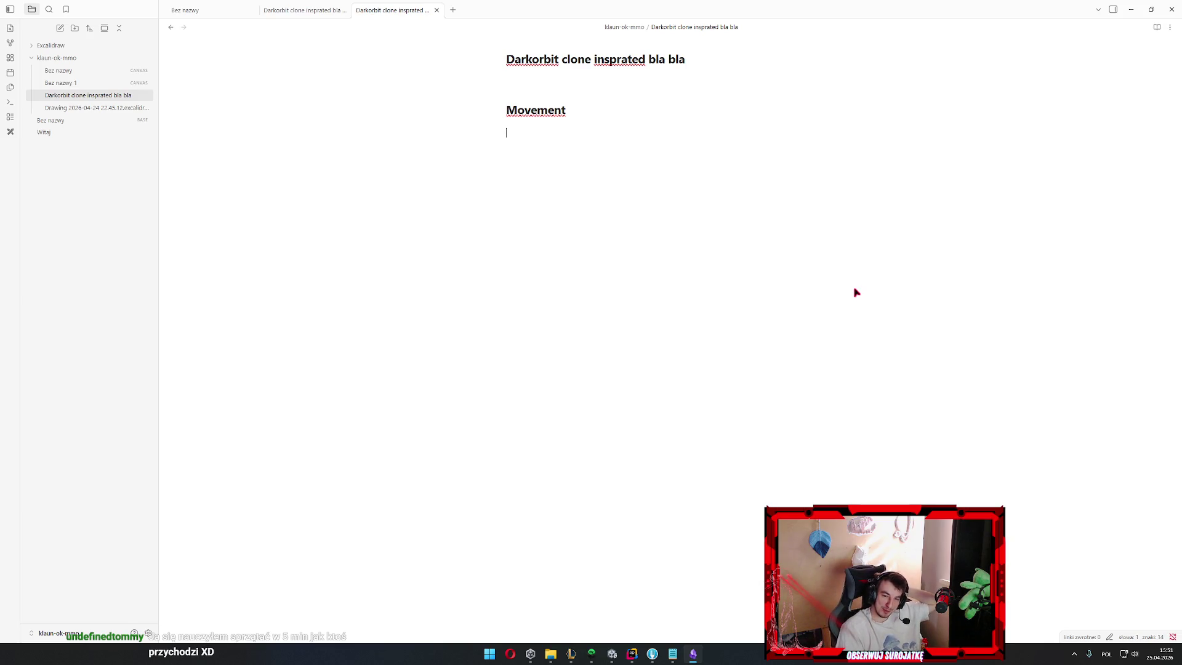
pyautogui.press('Return')
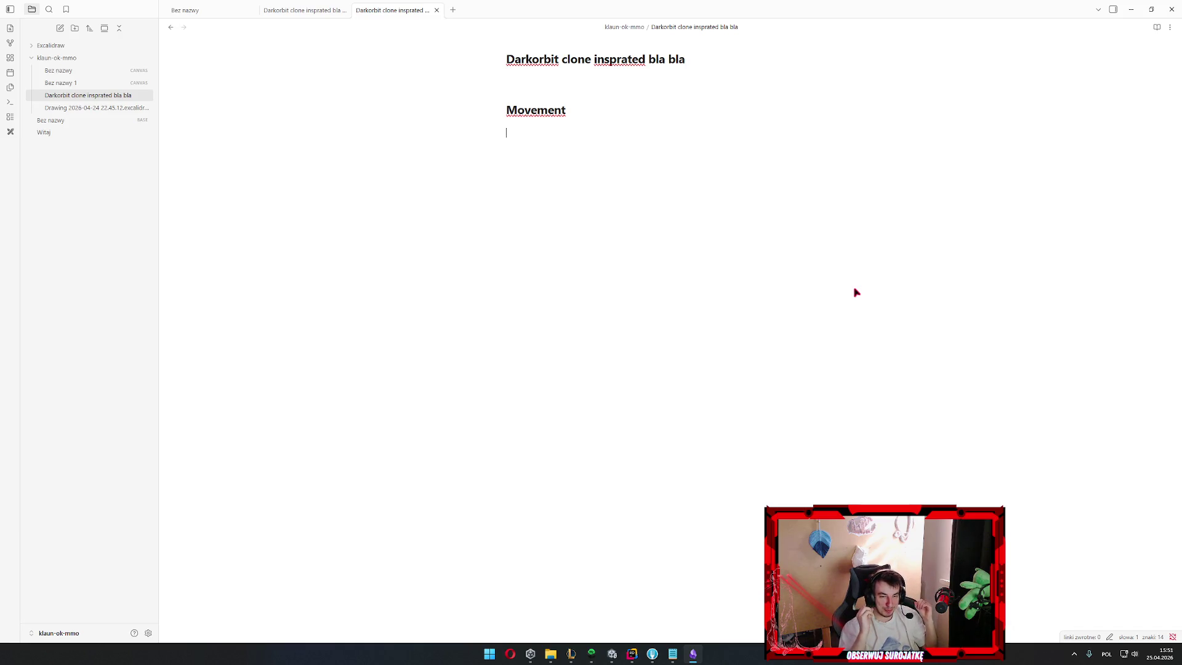
pyautogui.press('BackSpace')
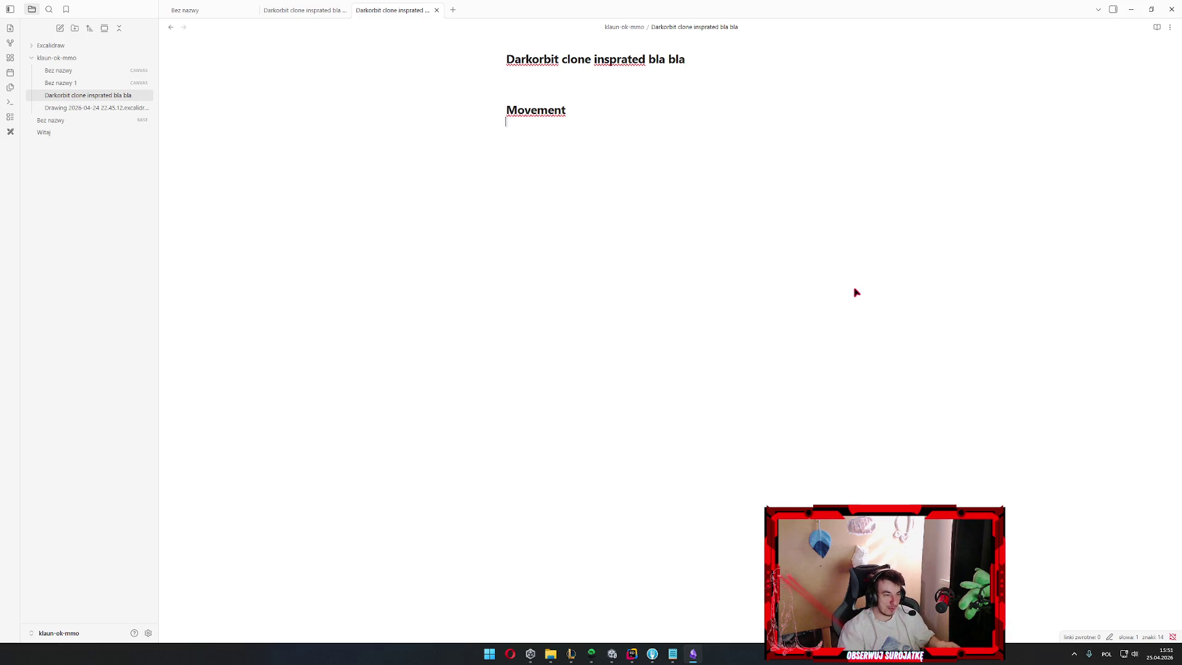
pyautogui.press('Return')
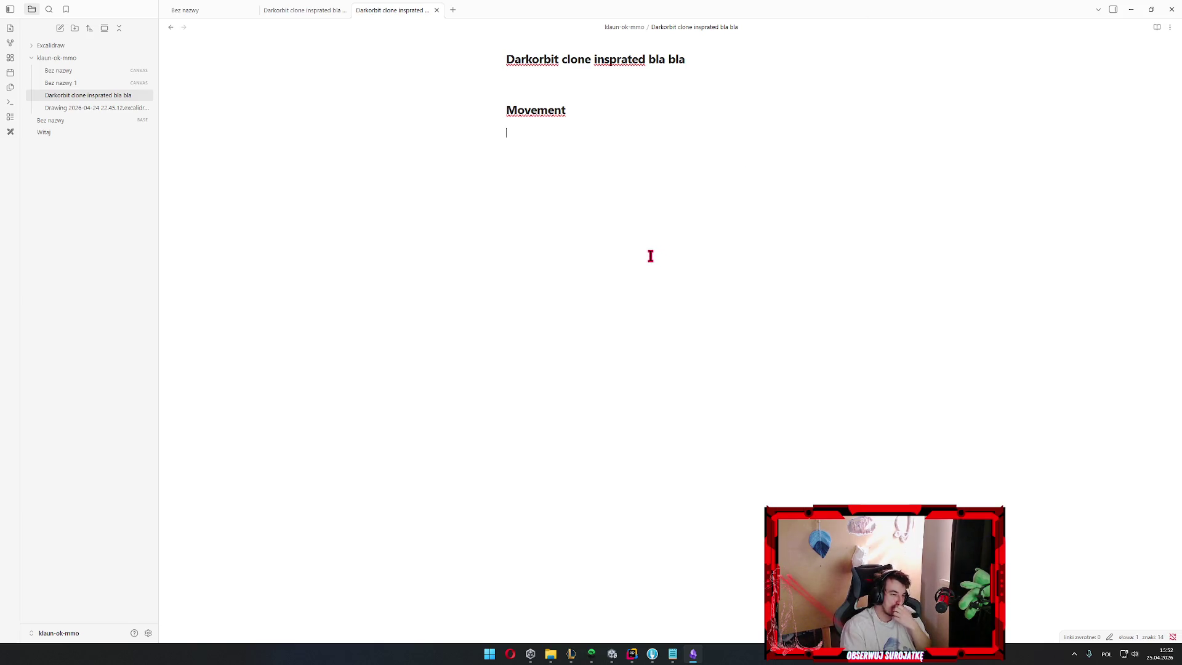
# Extend the heading to 'Movement 1', removing the stray '0' typed below it
pyautogui.click(600, 103)
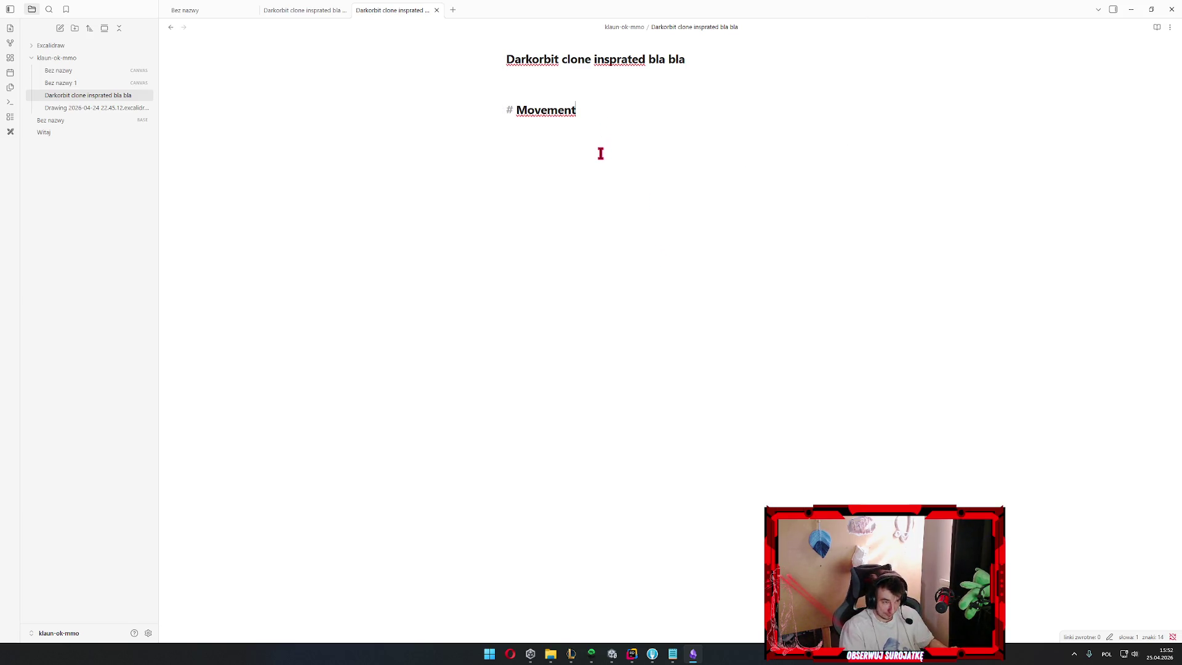
pyautogui.write('1')
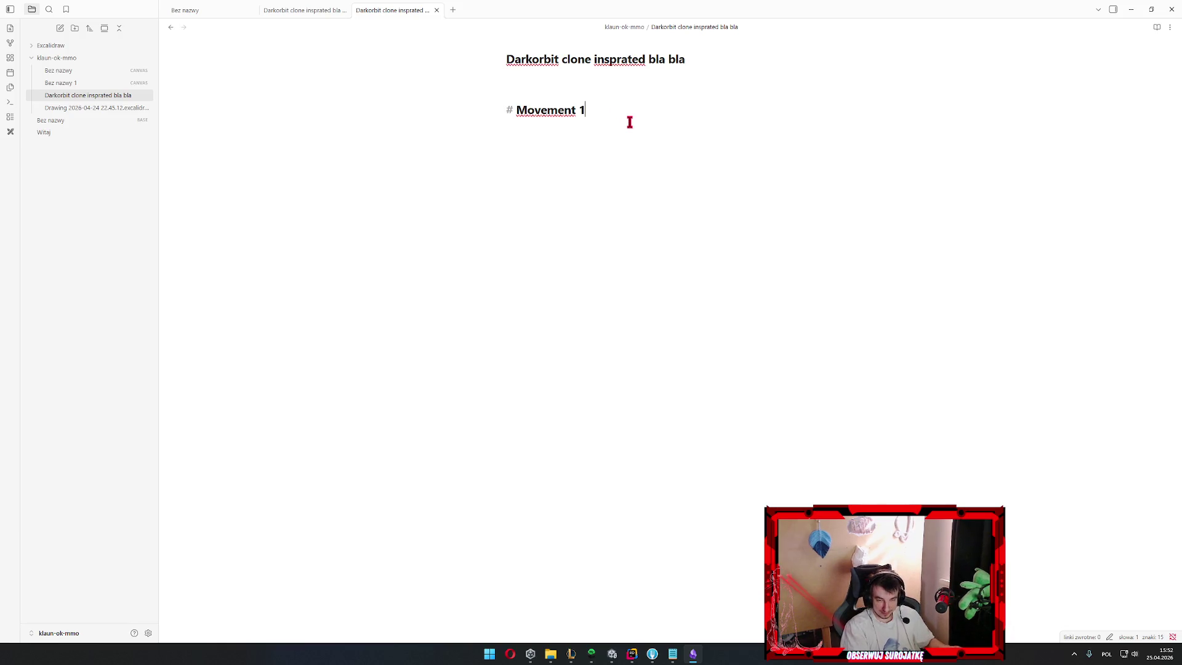
pyautogui.press('Return')
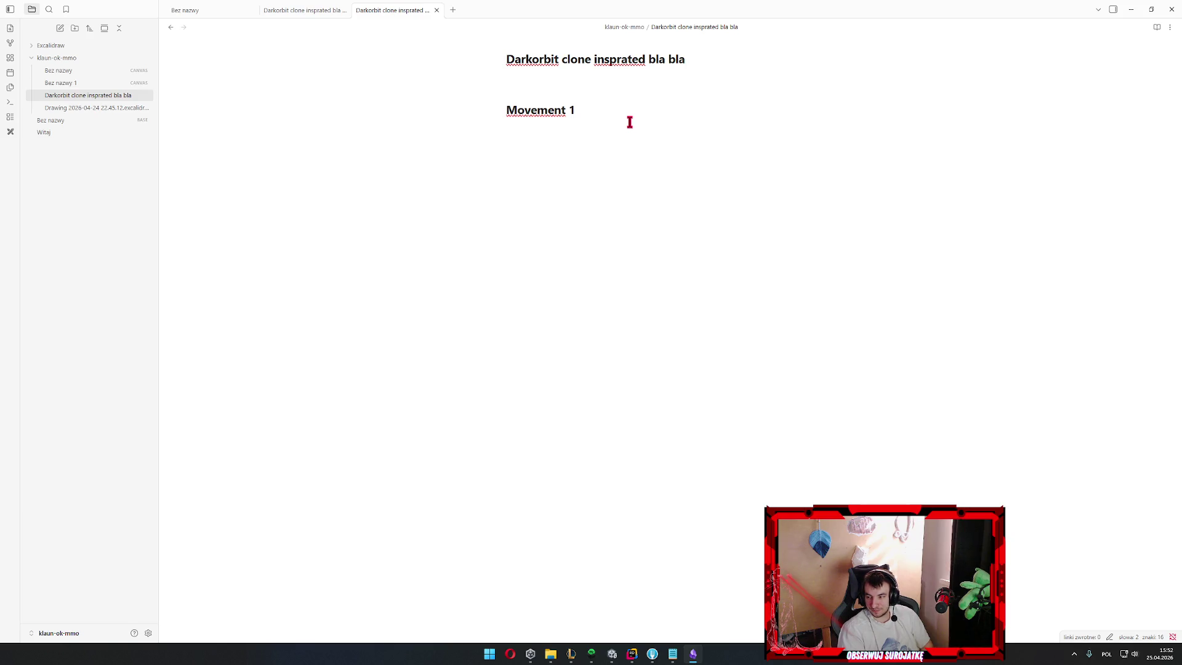
pyautogui.press('XF86AudioLowerVolume')
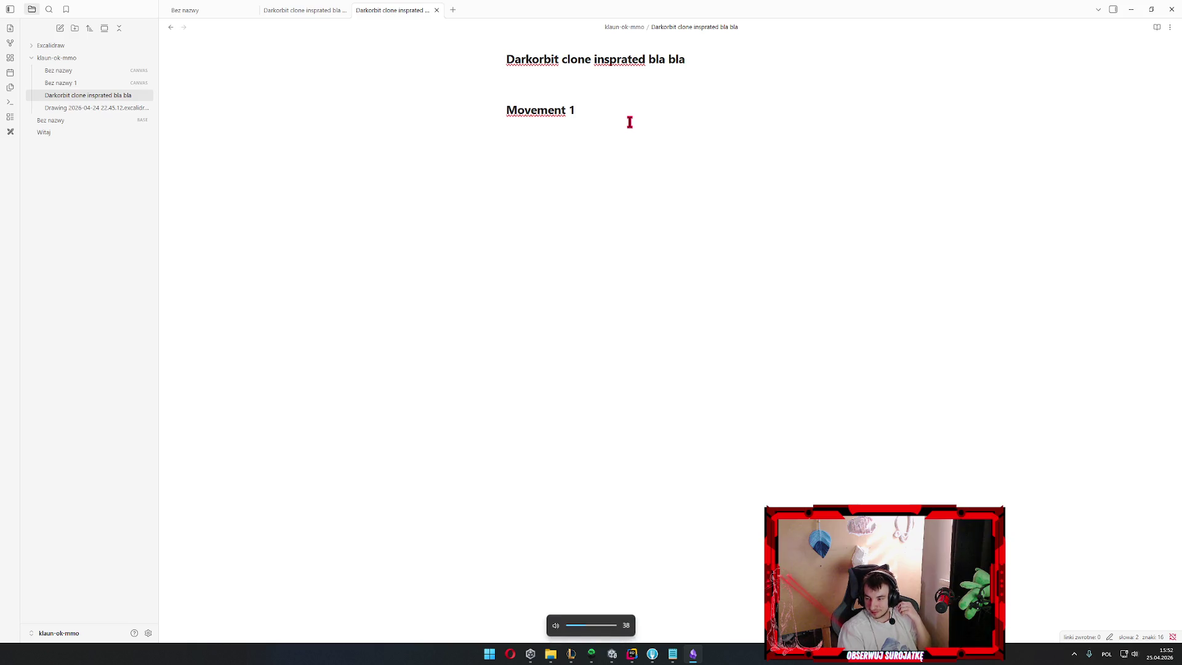
pyautogui.write('0')
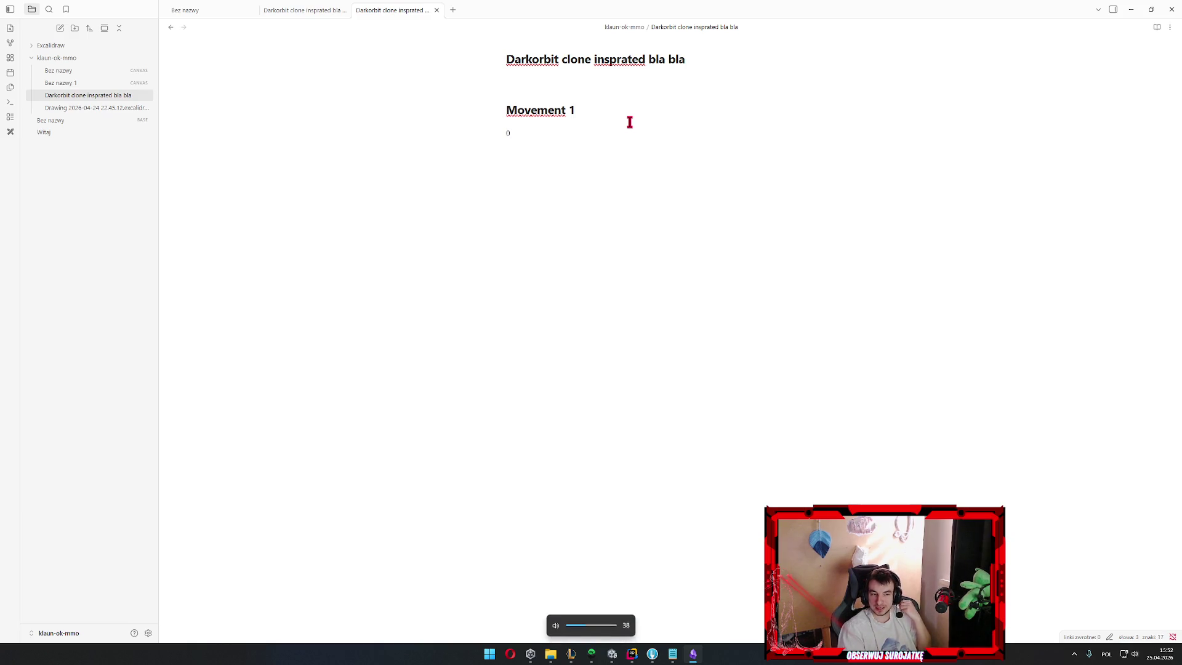
pyautogui.press('BackSpace')
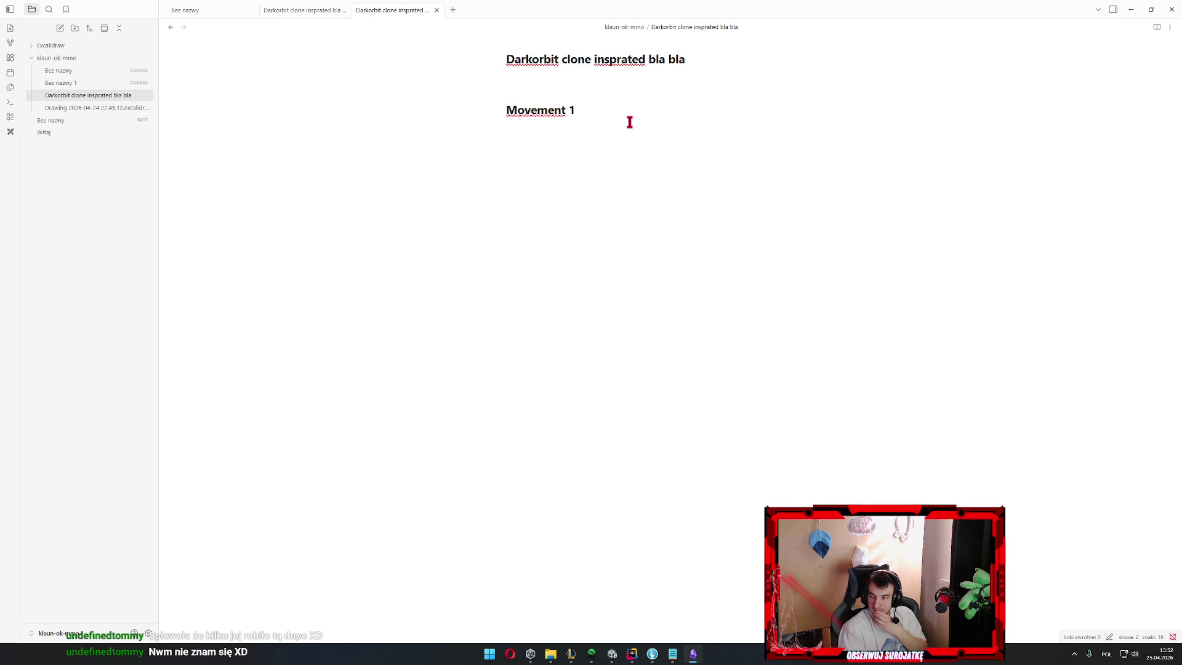
pyautogui.press('Return')
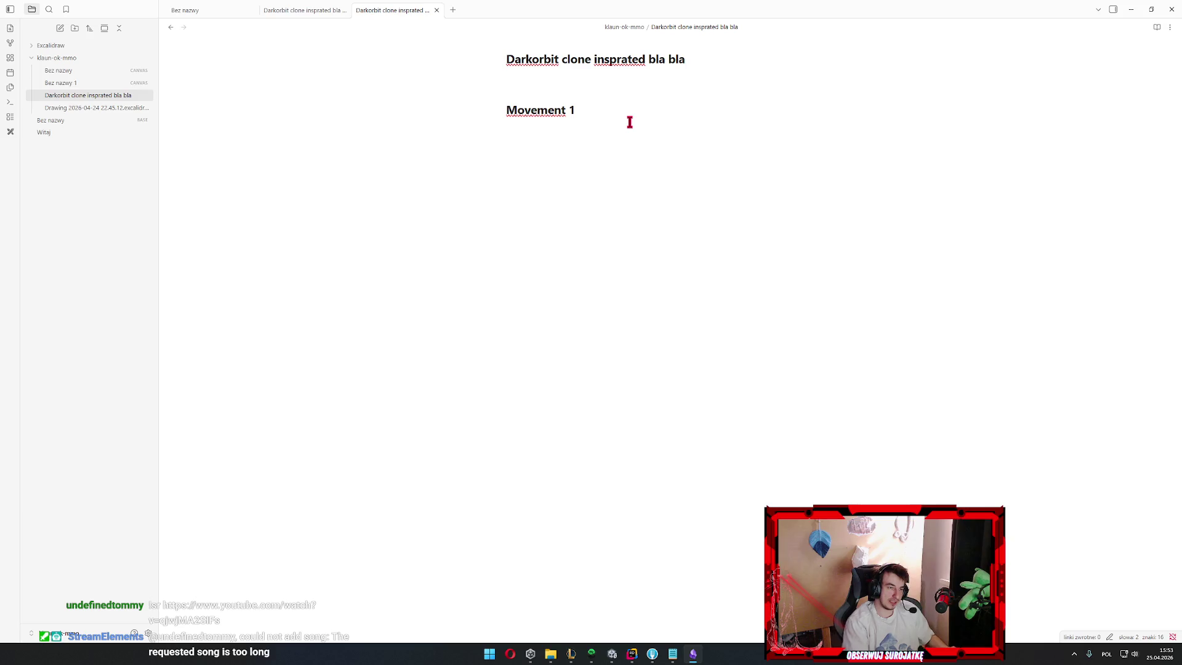
pyautogui.write('Click to fl')
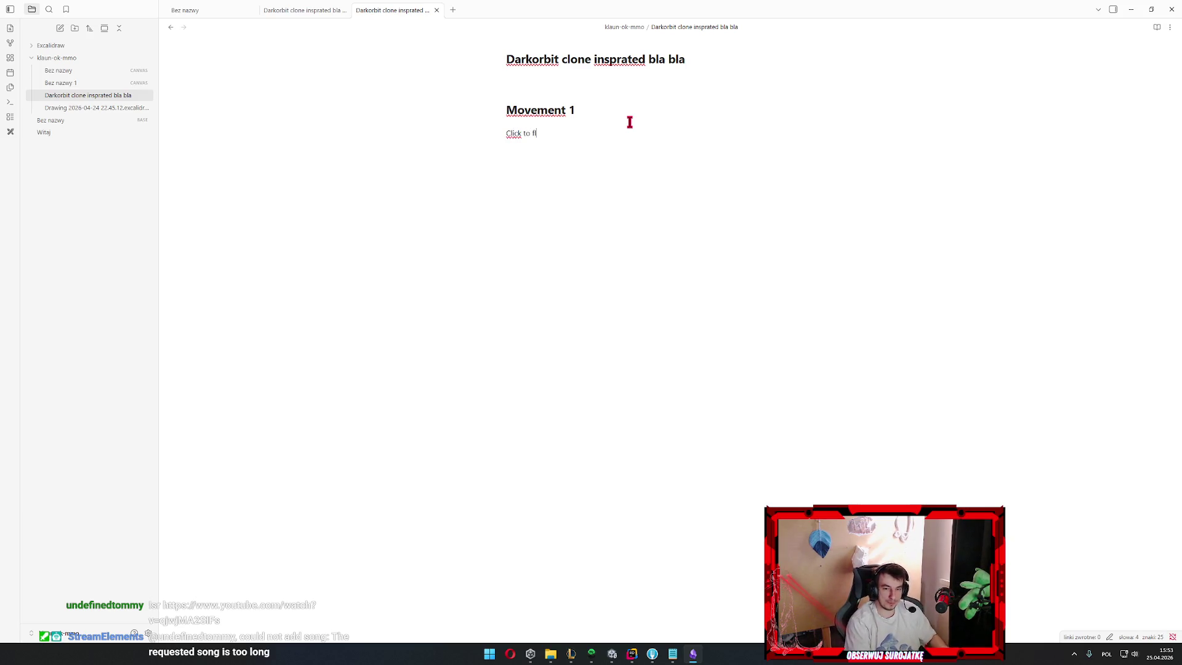
pyautogui.write('y ->')
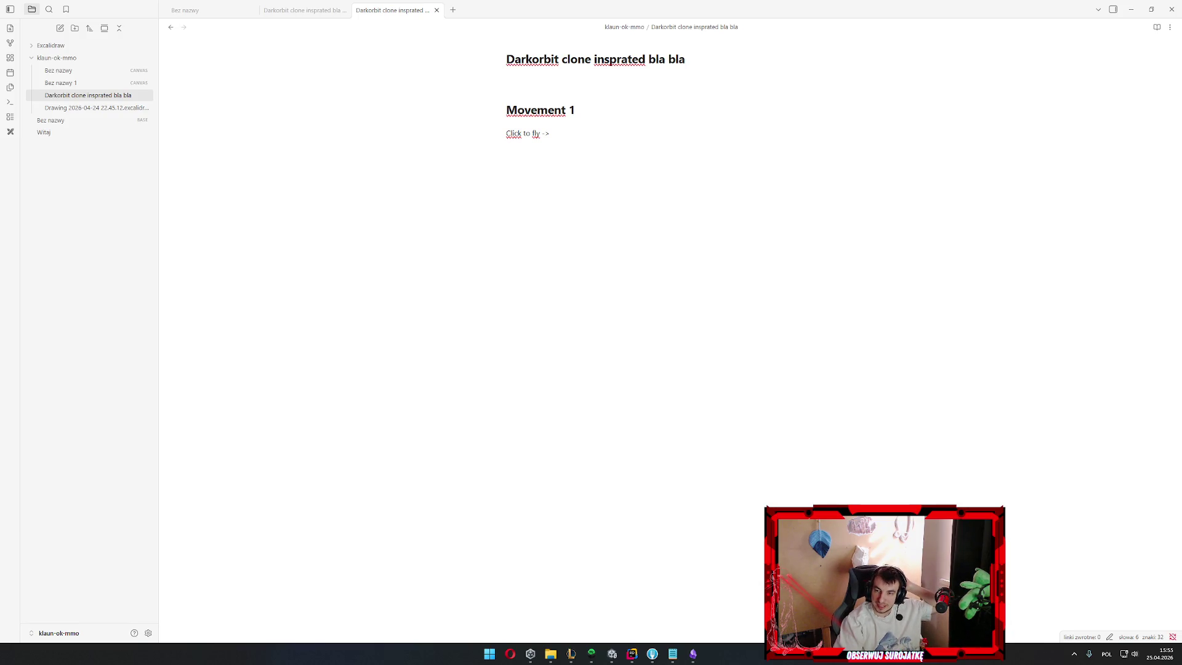
# Switch from the note to the YouTube page in the browser
pyautogui.hotkey('alt', 'Tab')
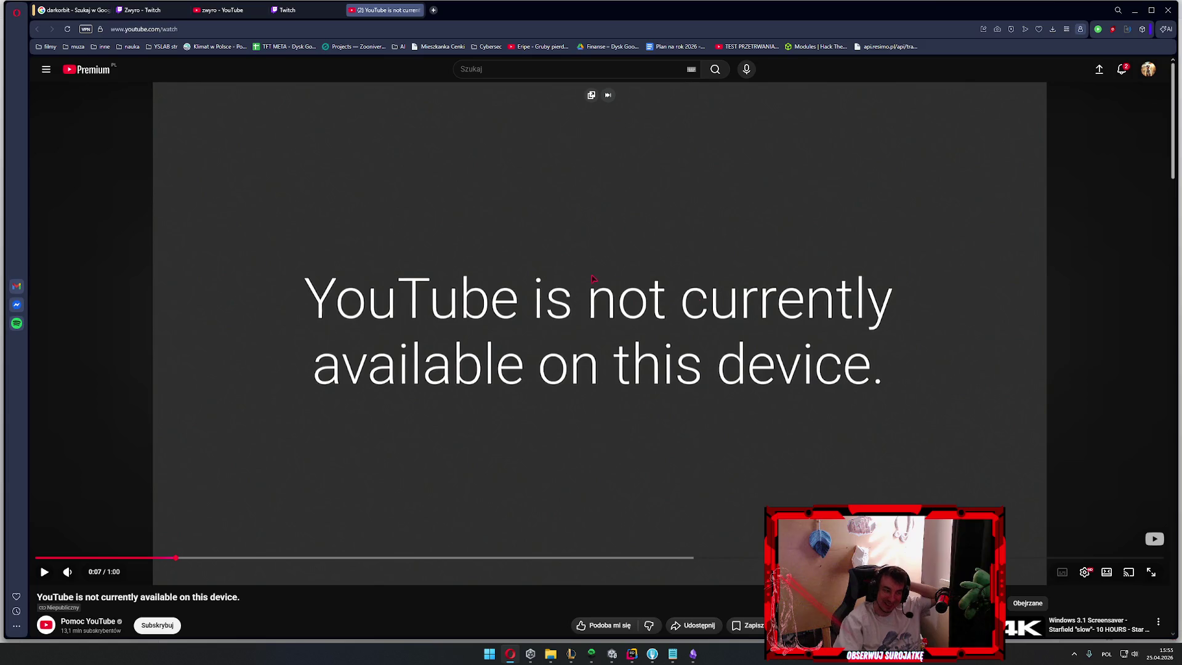
pyautogui.scroll(-3, 389, 308)
pyautogui.scroll(3, 383, 360)
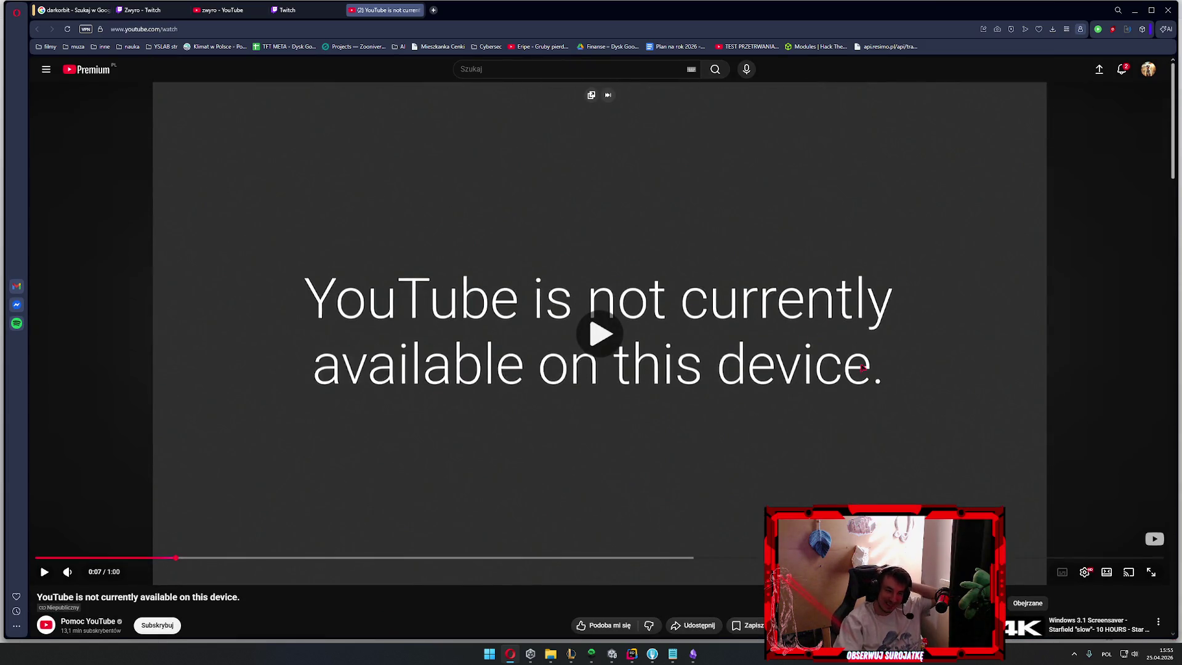
# Toggle the YouTube video's playback, then return to the Darkorbit clone note
pyautogui.click(690, 376)
pyautogui.click(645, 432)
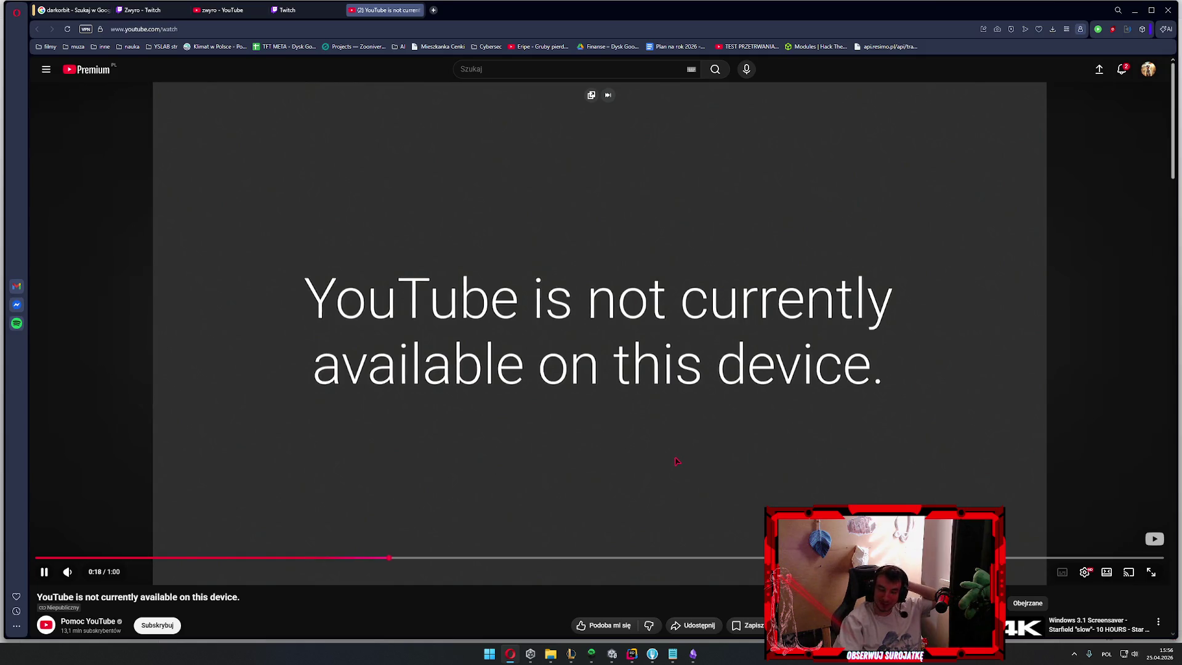
pyautogui.click(428, 488)
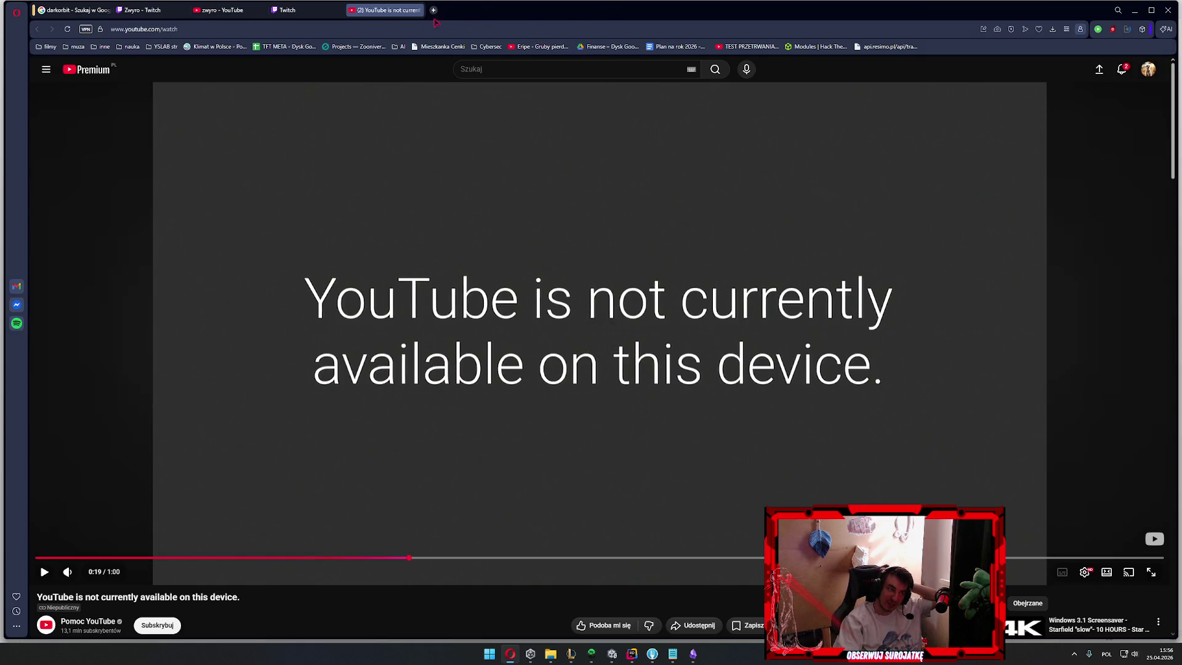
pyautogui.hotkey('alt', 'Tab')
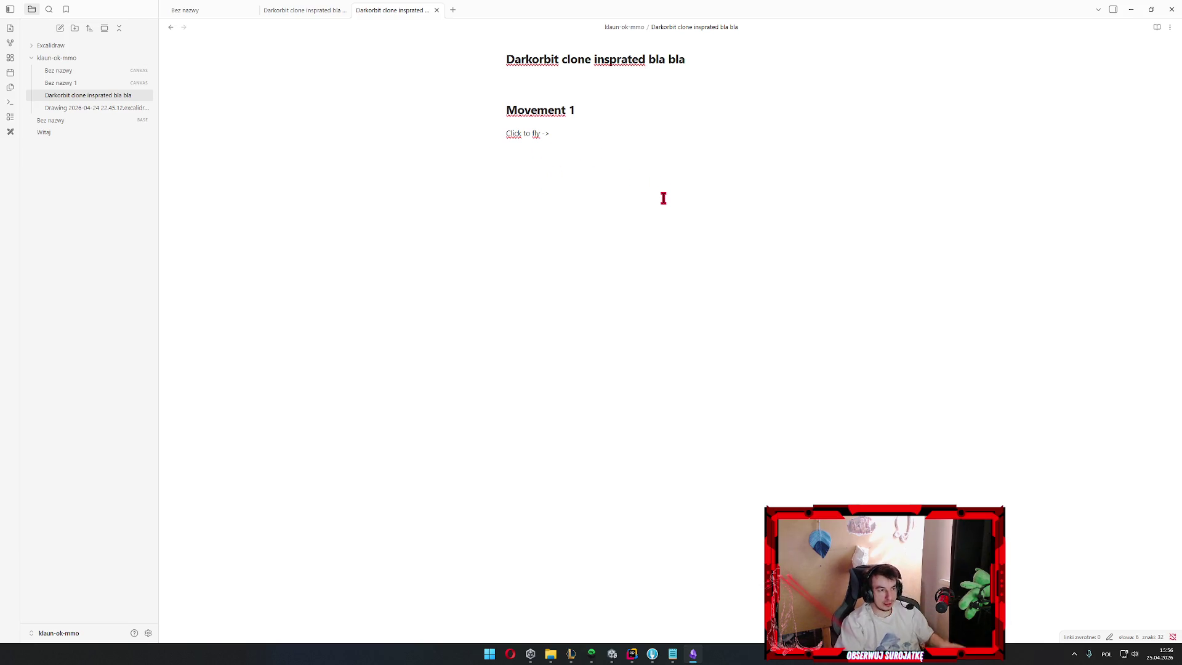
pyautogui.write('am gdzie k')
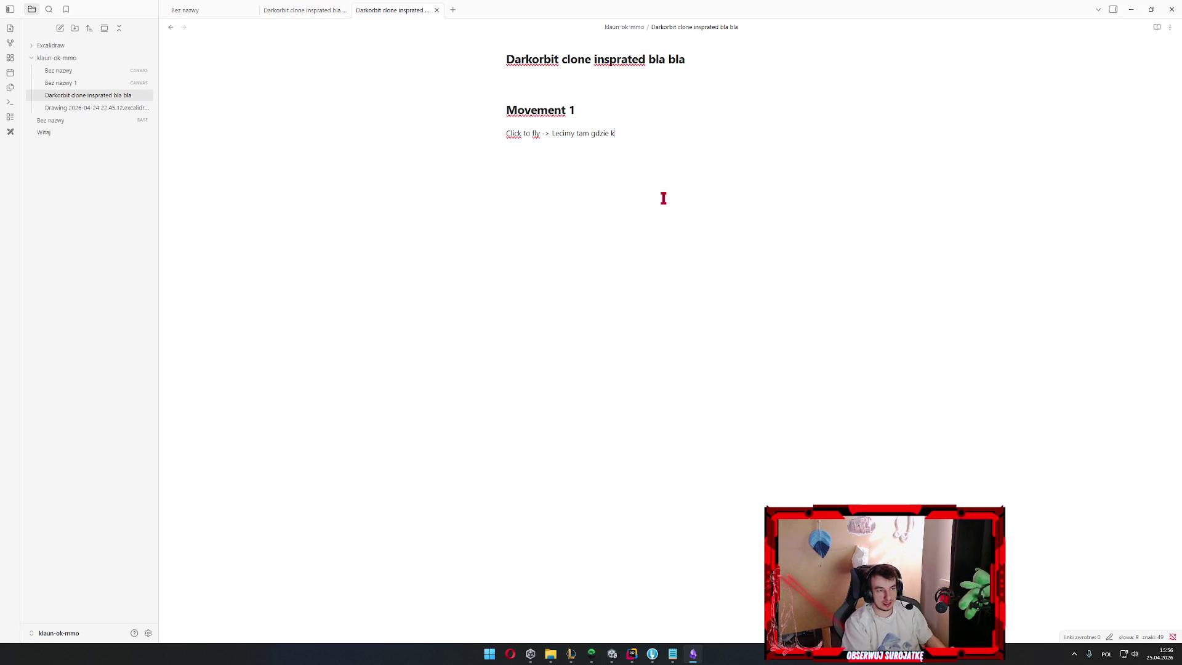
pyautogui.write('liknęliśmy')
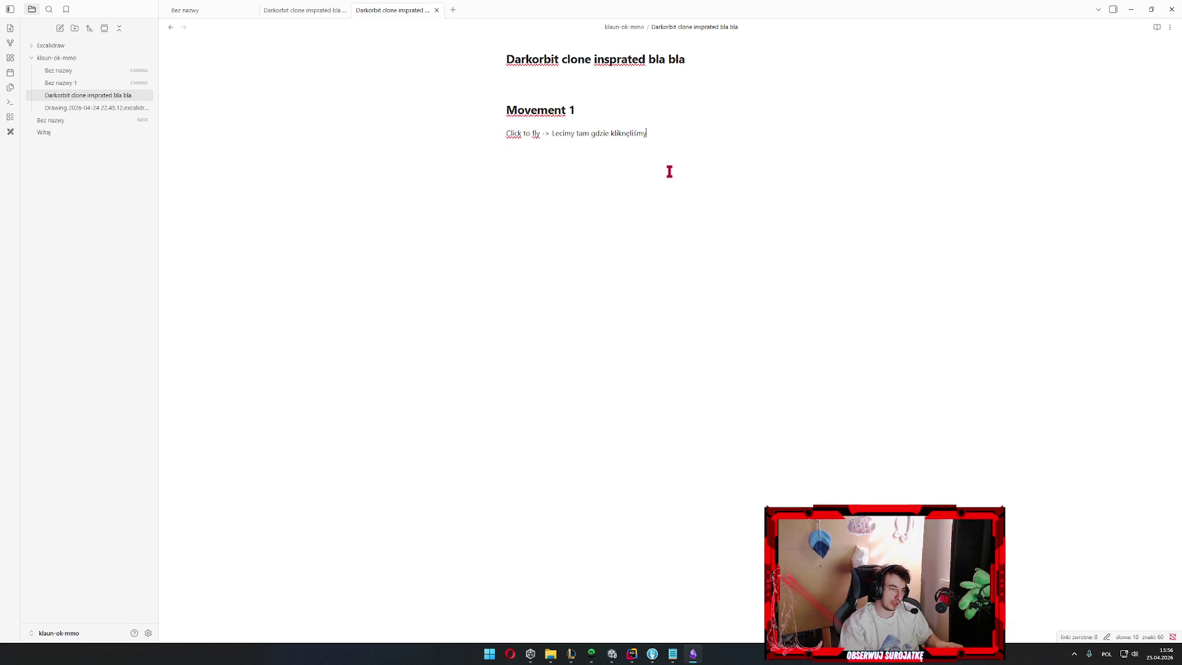
# Finish the line 'Click to fly -> Lecimy tam gdzie kliknęliśmy' and start a new line below
pyautogui.click(546, 133)
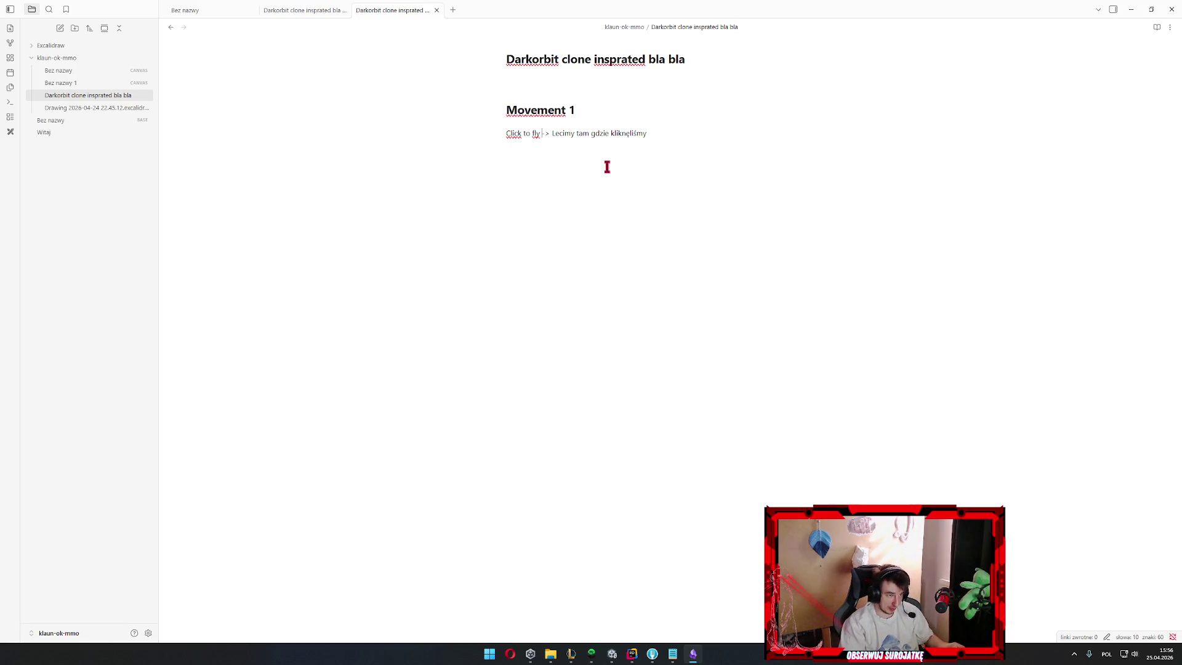
pyautogui.hotkey('ctrl', 'shift', 'Left')
pyautogui.hotkey('ctrl', 'shift', 'Left')
pyautogui.hotkey('ctrl', 'shift', 'Left')
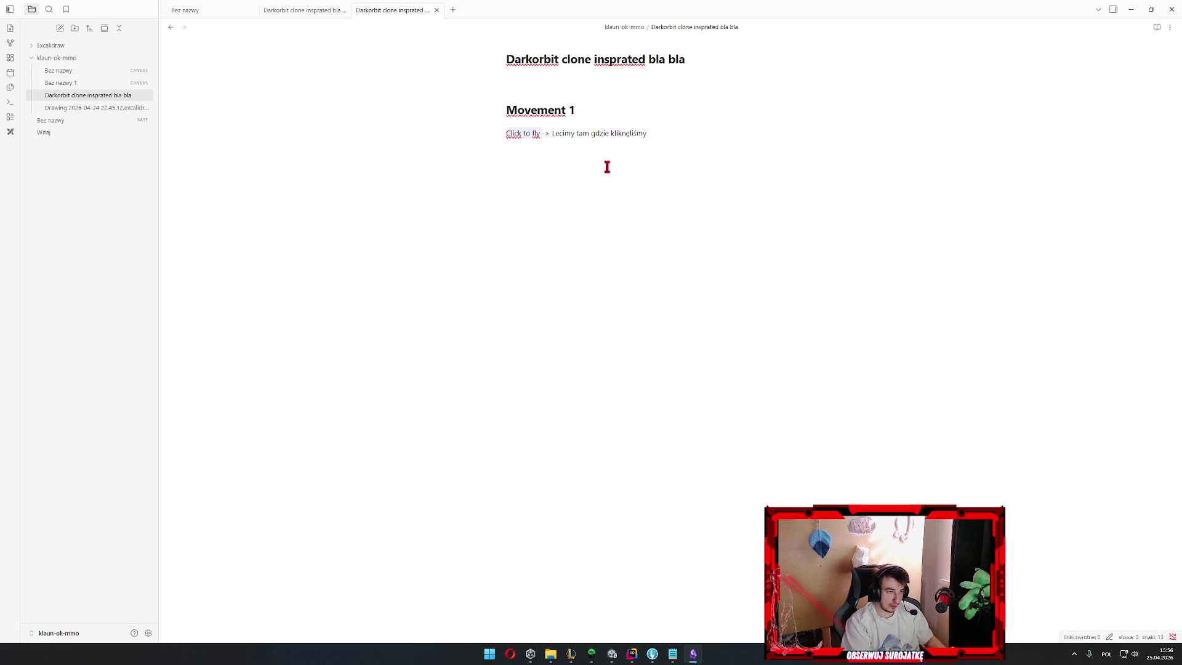
pyautogui.press('End')
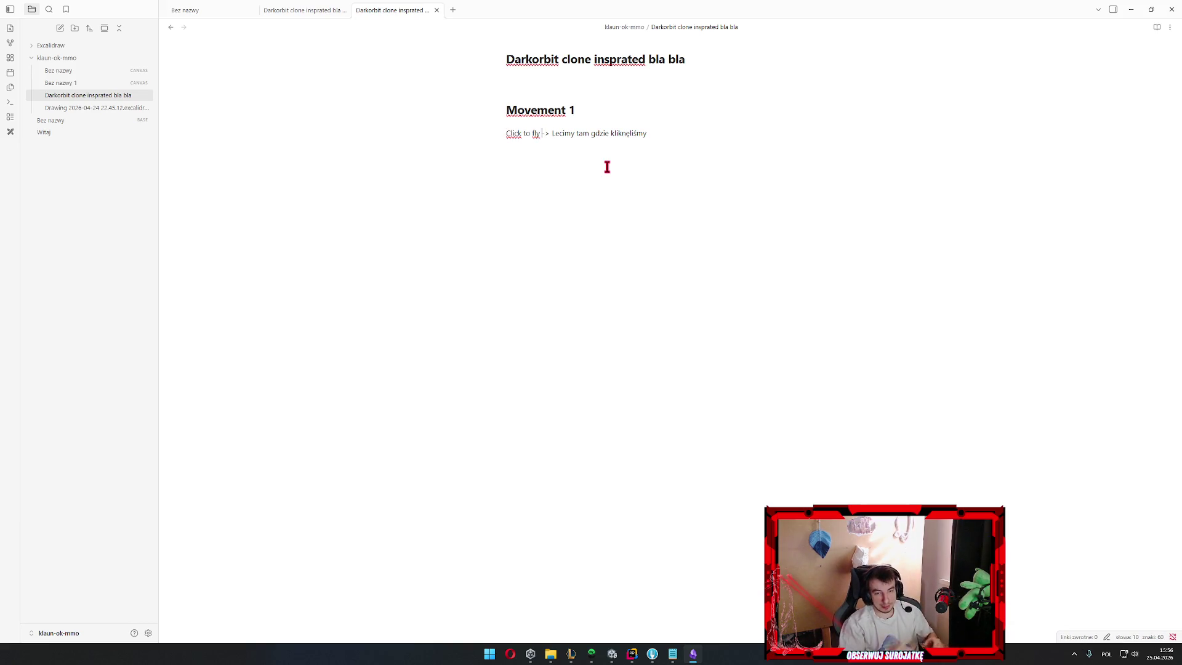
pyautogui.press('Return')
pyautogui.press('Return')
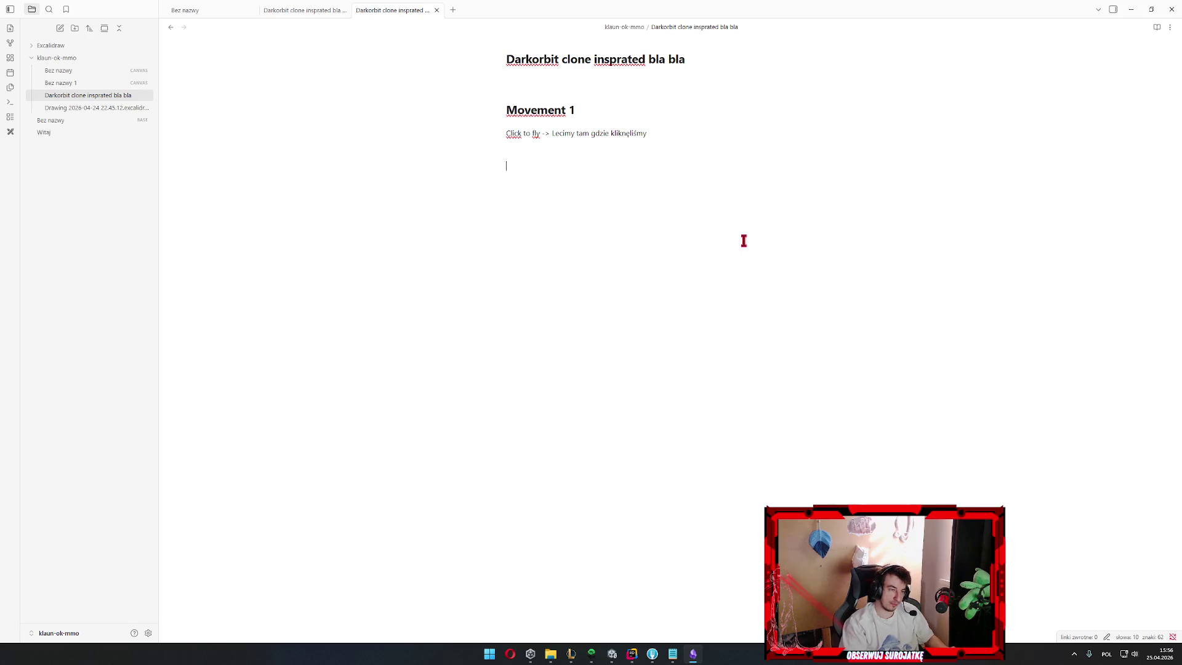
pyautogui.write('# Movem')
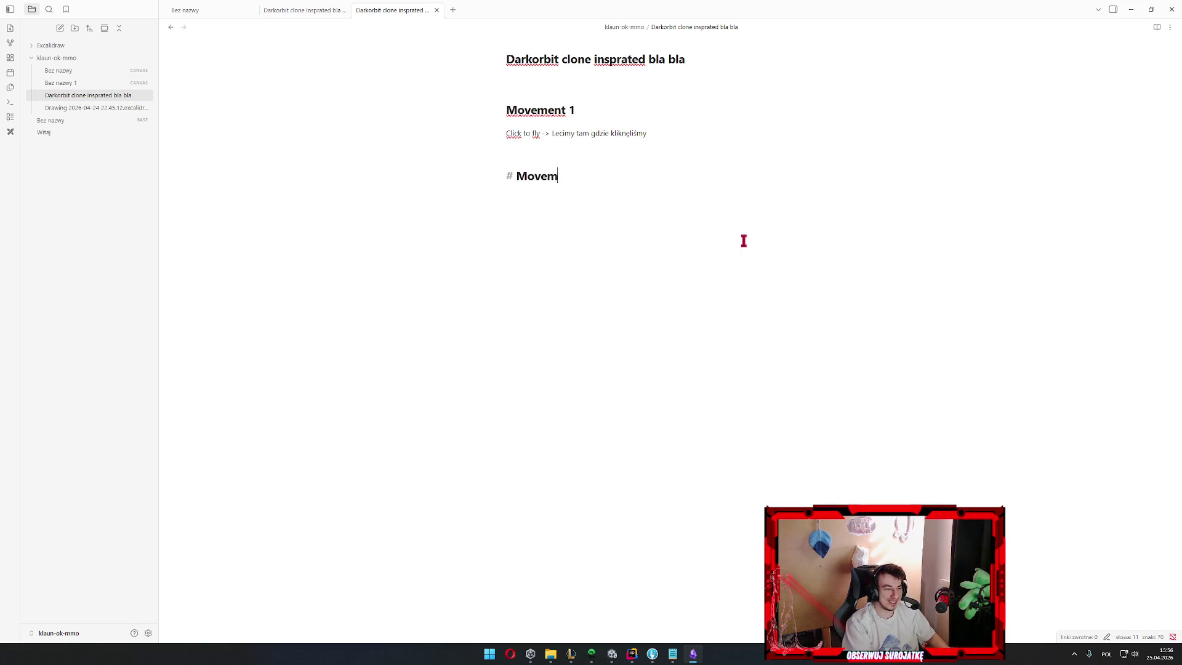
pyautogui.write('ent 2')
# Enter the Movement 2 lines for WSAD, SPACJA and Auto hamulec, then check the misspelled word's suggestions
pyautogui.press('Return')
pyautogui.write('WSAD -> obrót statkiem')
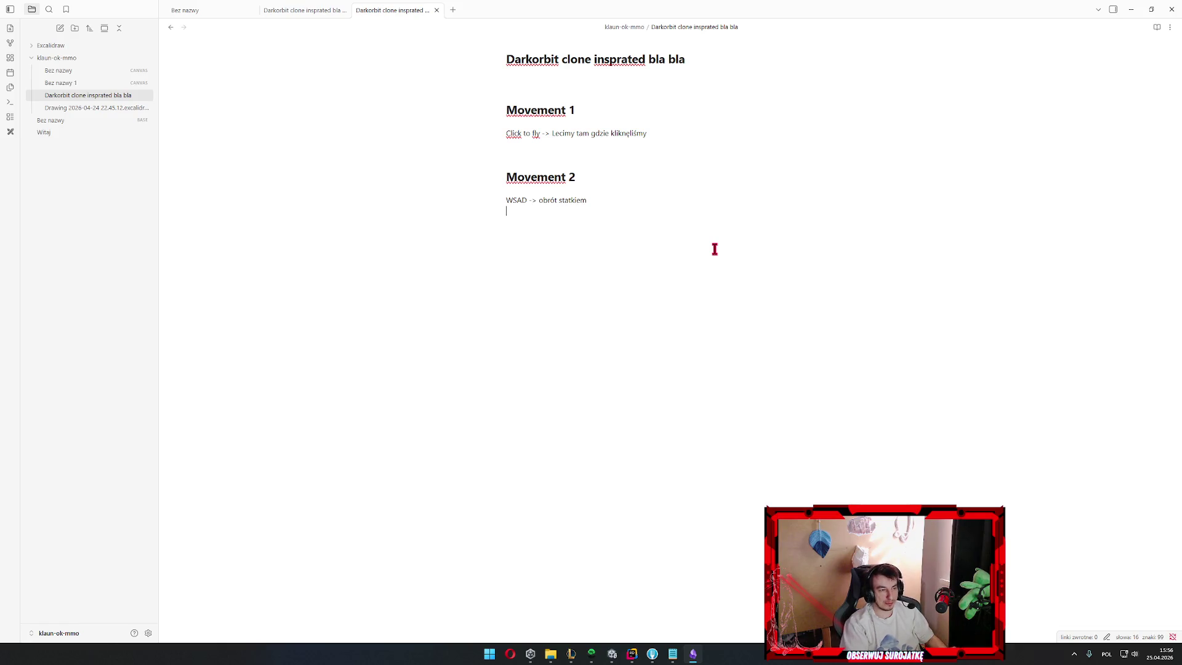
pyautogui.write('SPACJA -> przyśpieszenie')
pyautogui.write('Auto')
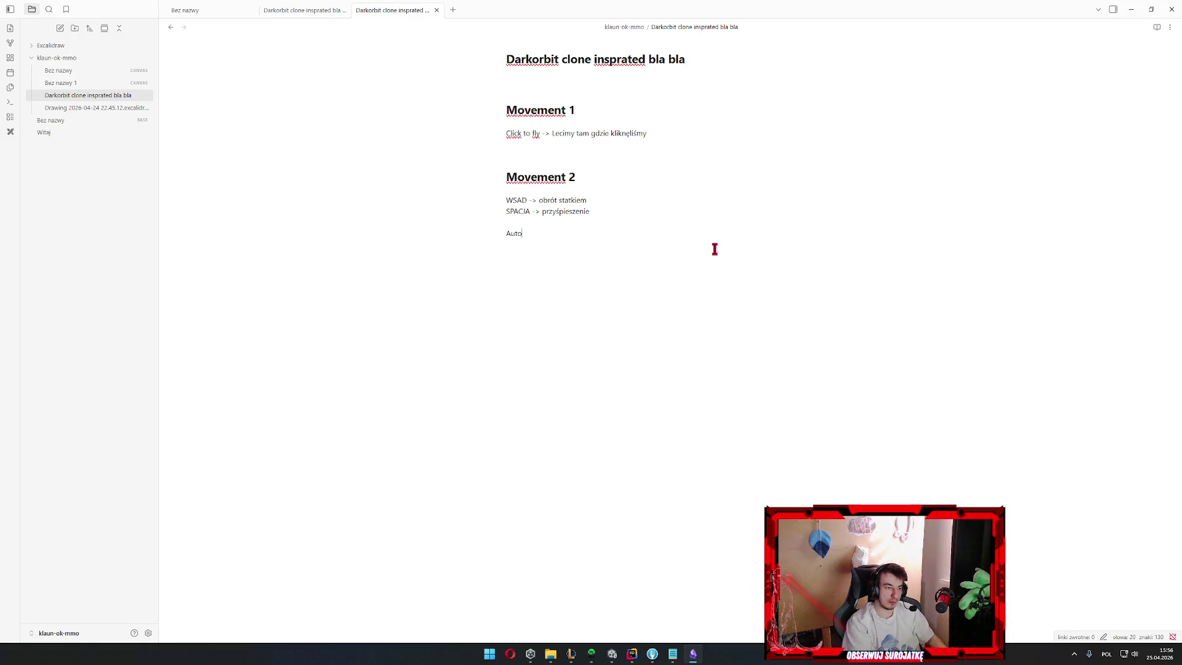
pyautogui.write('hamulec -> ha')
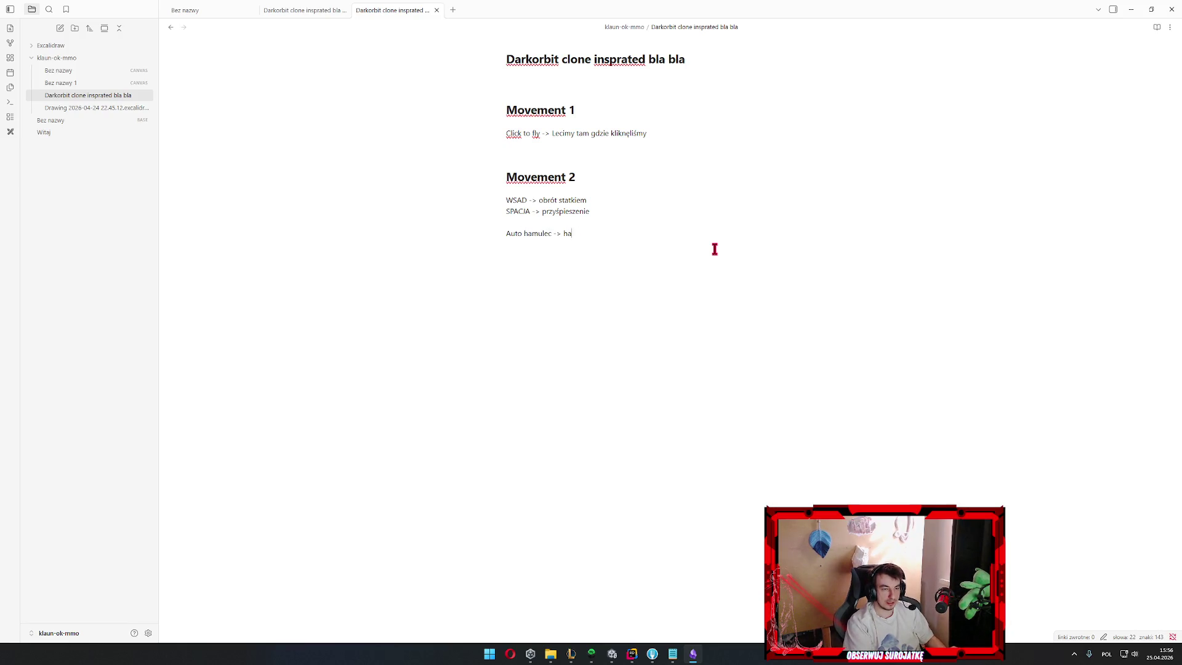
pyautogui.write('muje statek automatycznie (amortyzator')
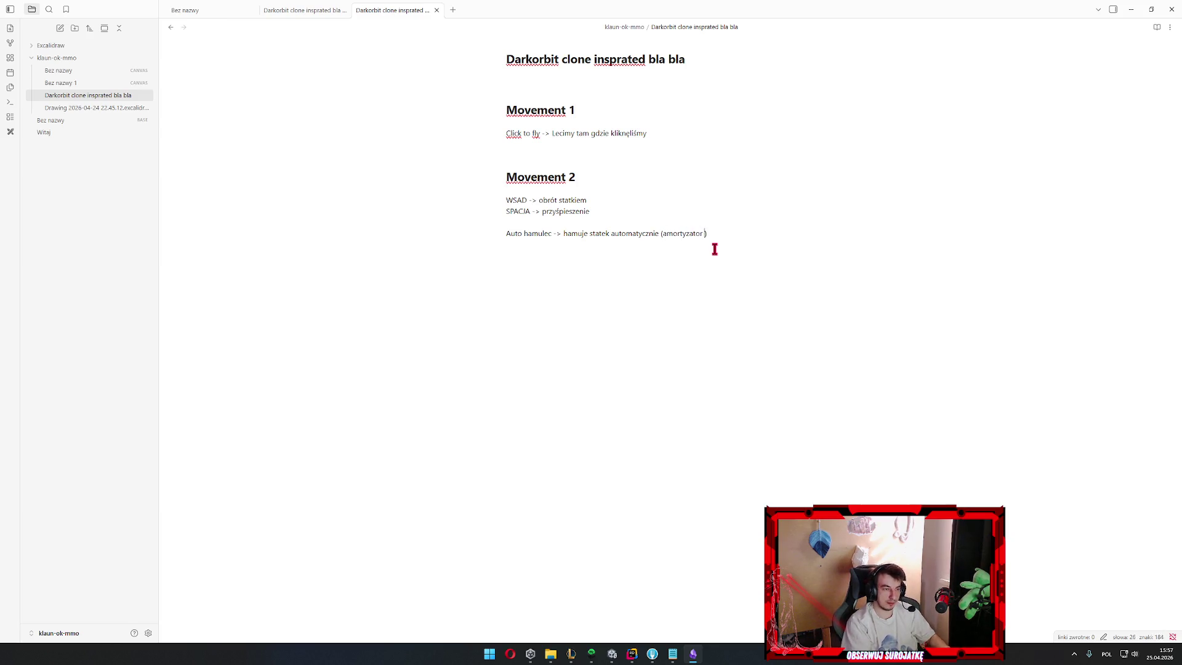
pyautogui.write('władnośc')
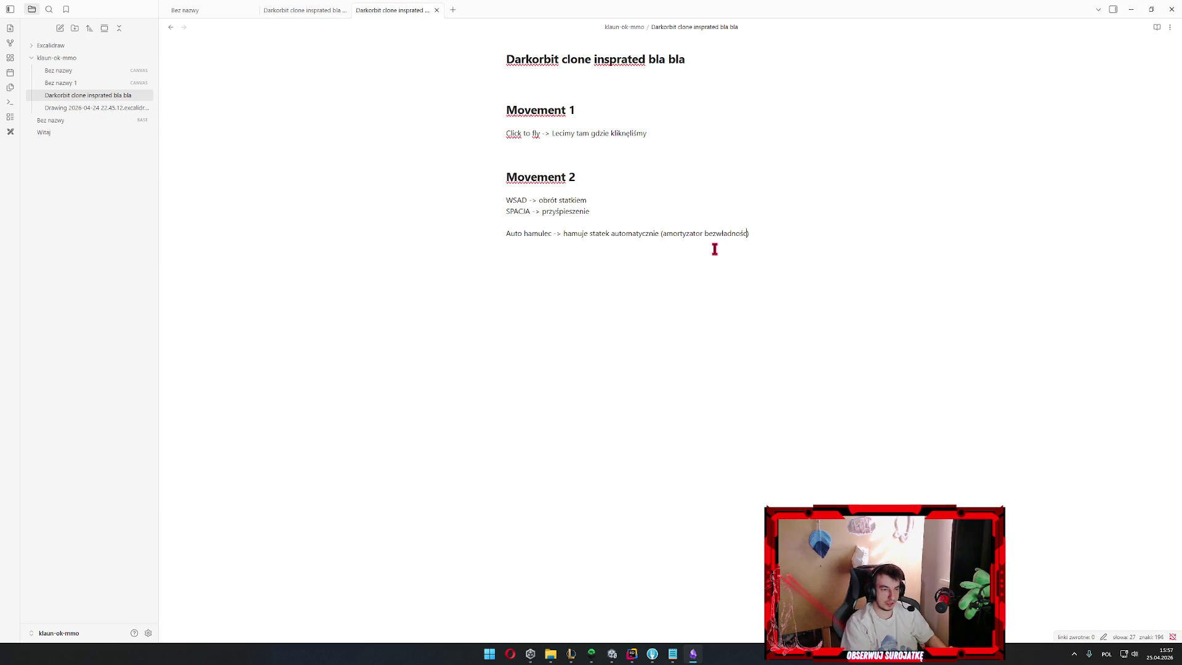
pyautogui.write('i')
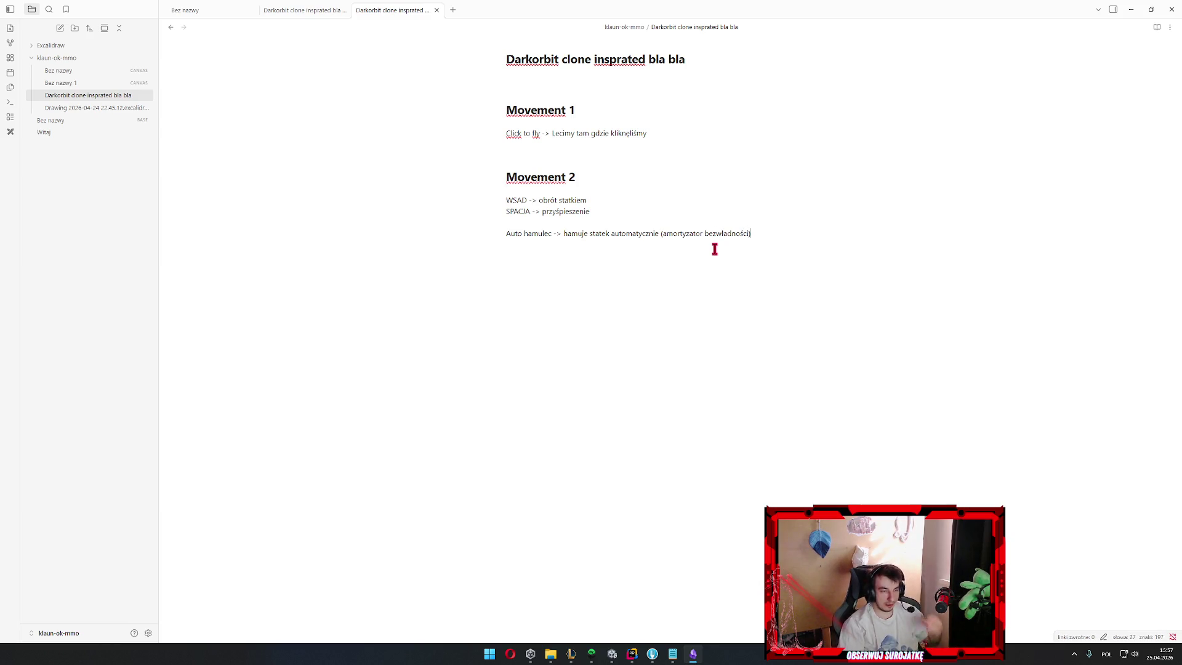
pyautogui.press('Return')
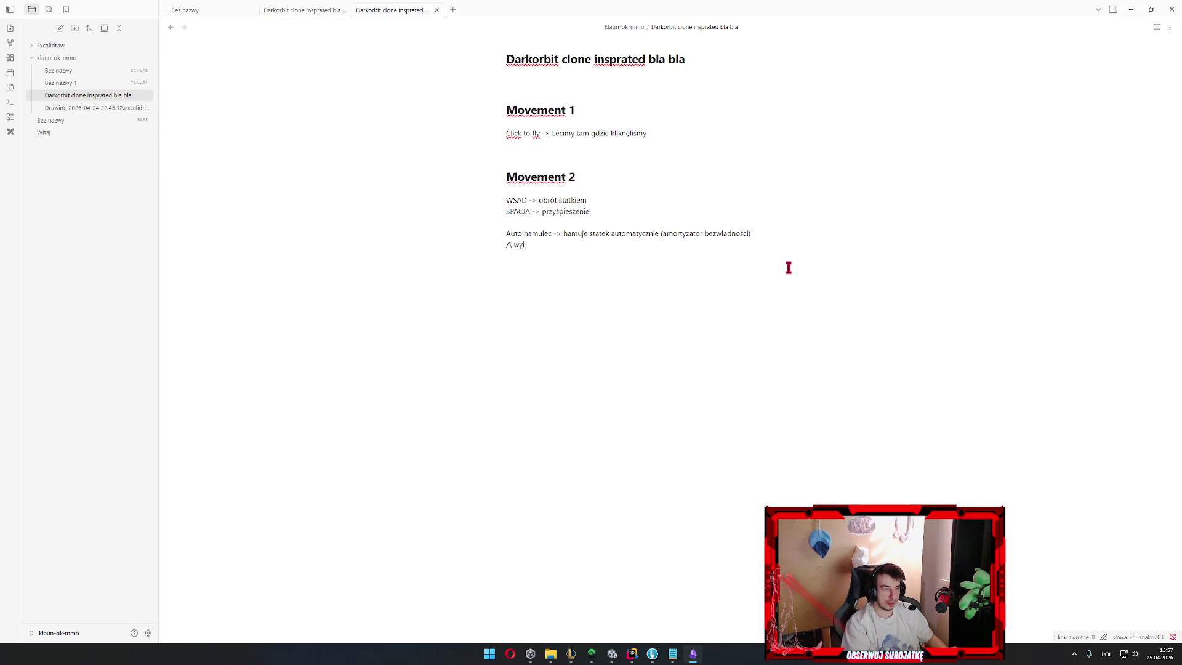
pyautogui.write('liwość')
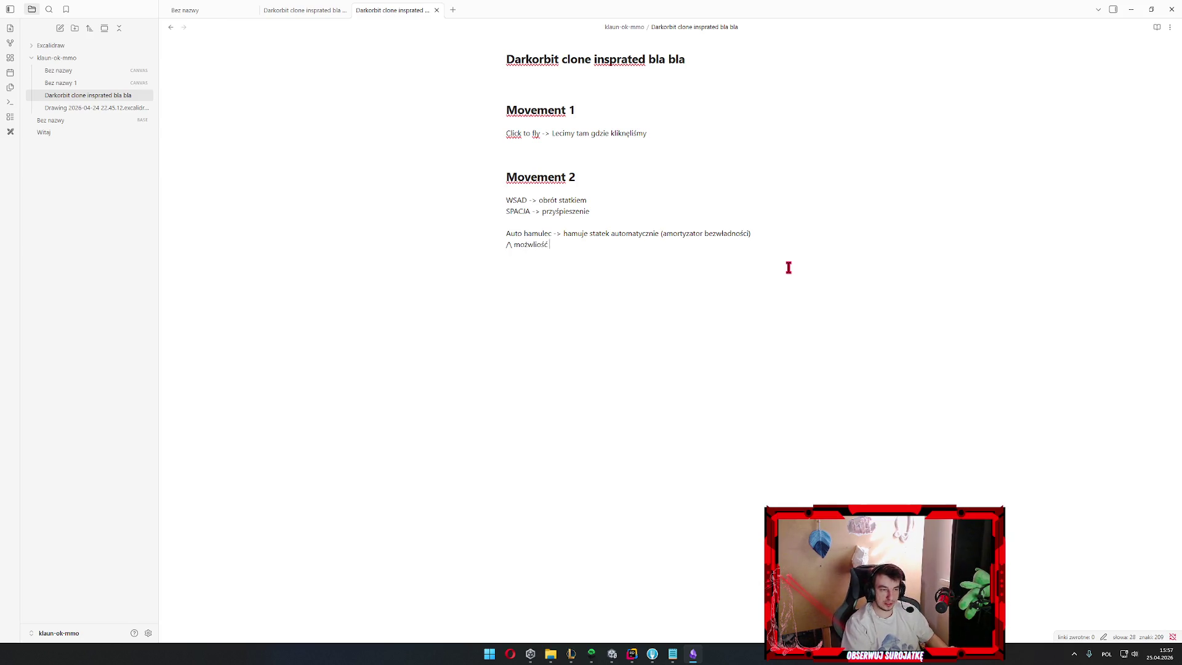
pyautogui.write(' wyłączenia /\\')
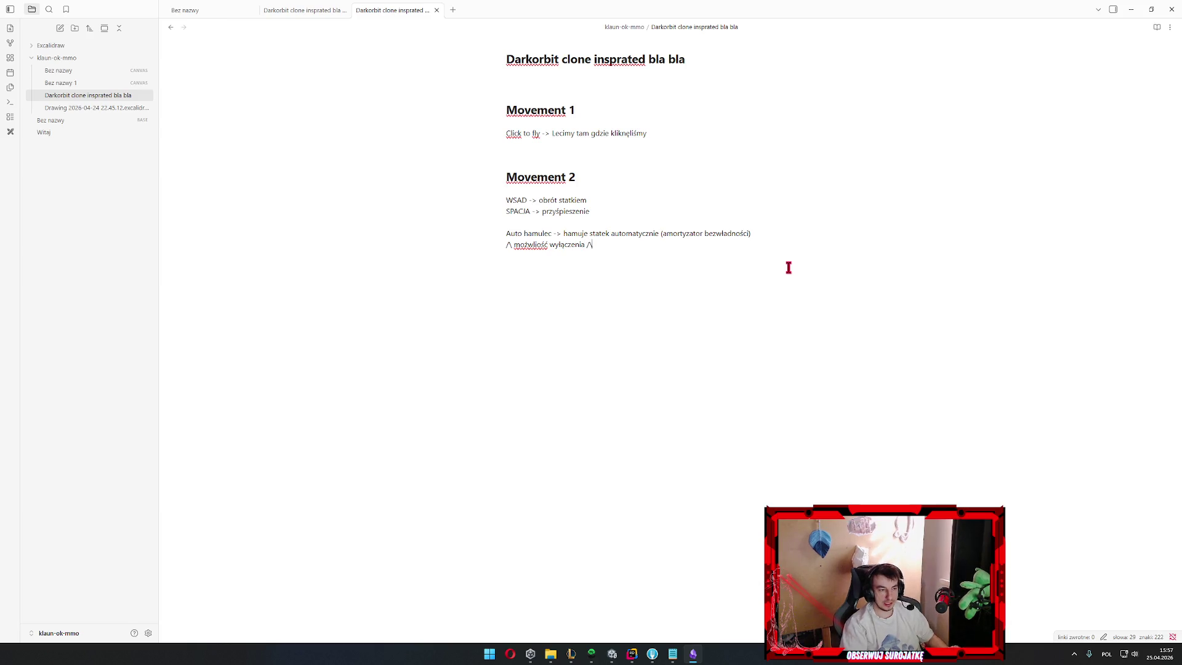
pyautogui.rightClick(531, 245)
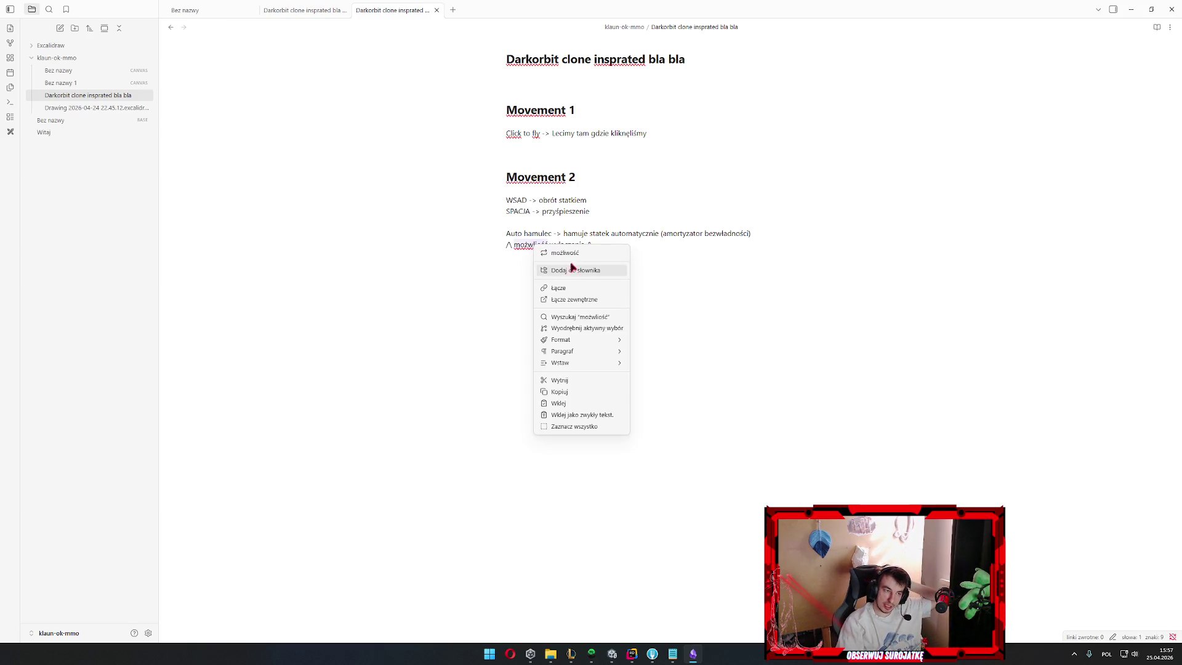
# Apply the 'możliwość' spelling suggestion and delete the extra empty lines below it
pyautogui.click(565, 254)
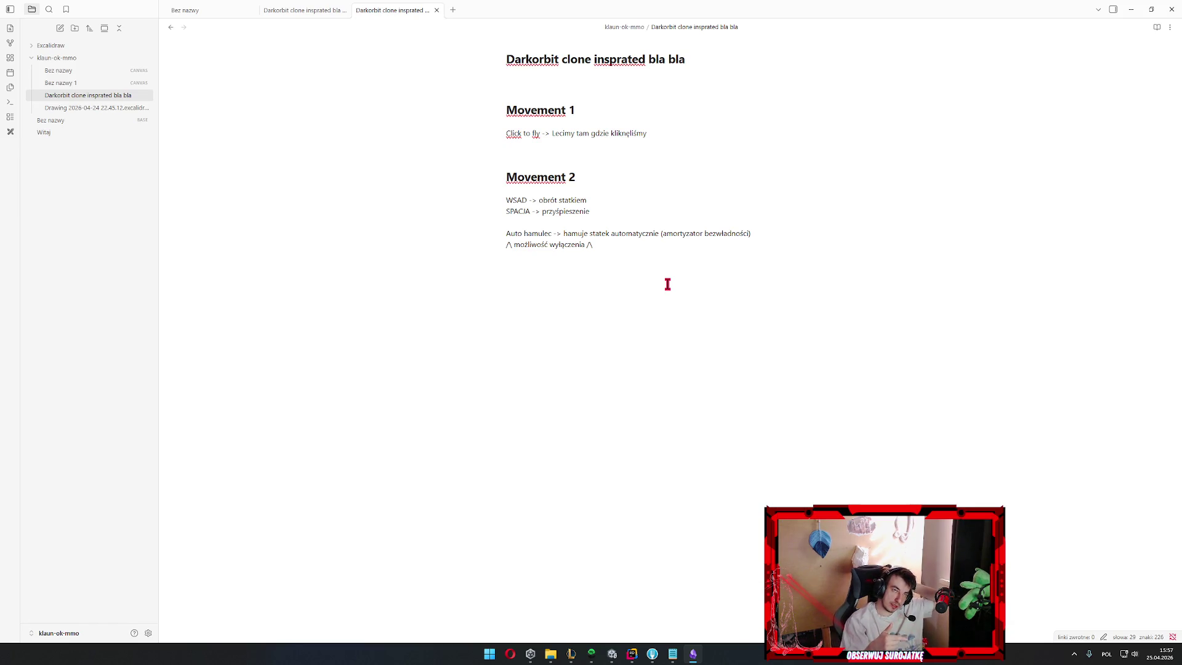
pyautogui.press('Return')
pyautogui.press('Return')
pyautogui.press('Return')
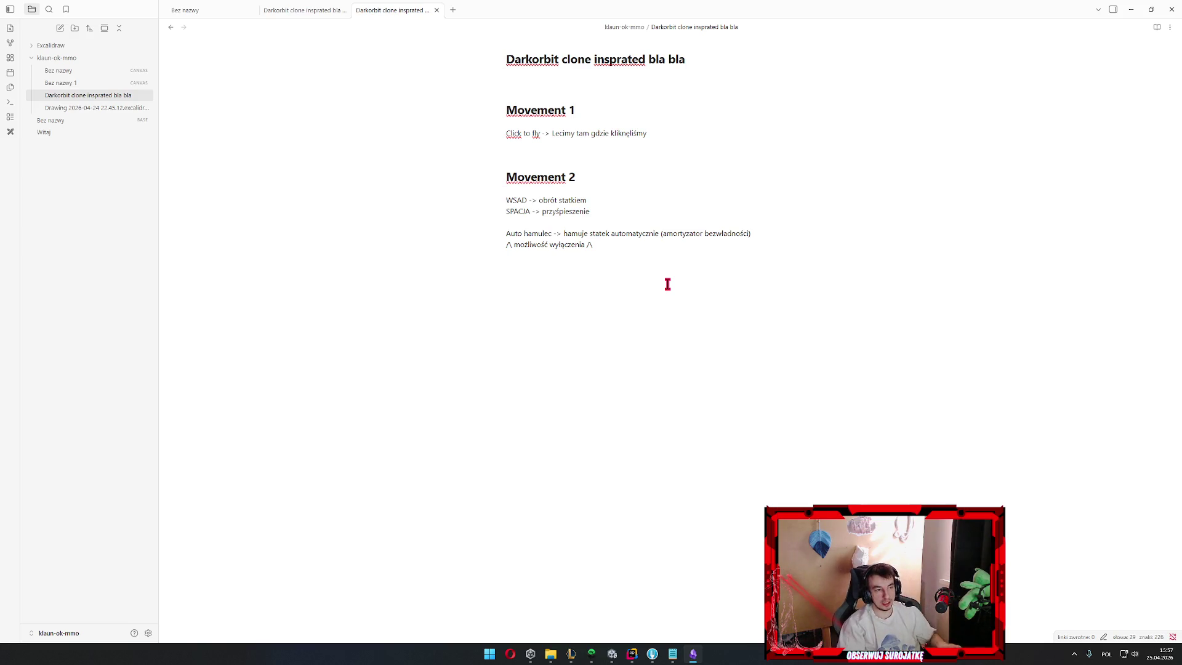
pyautogui.hotkey('shift', 'Up')
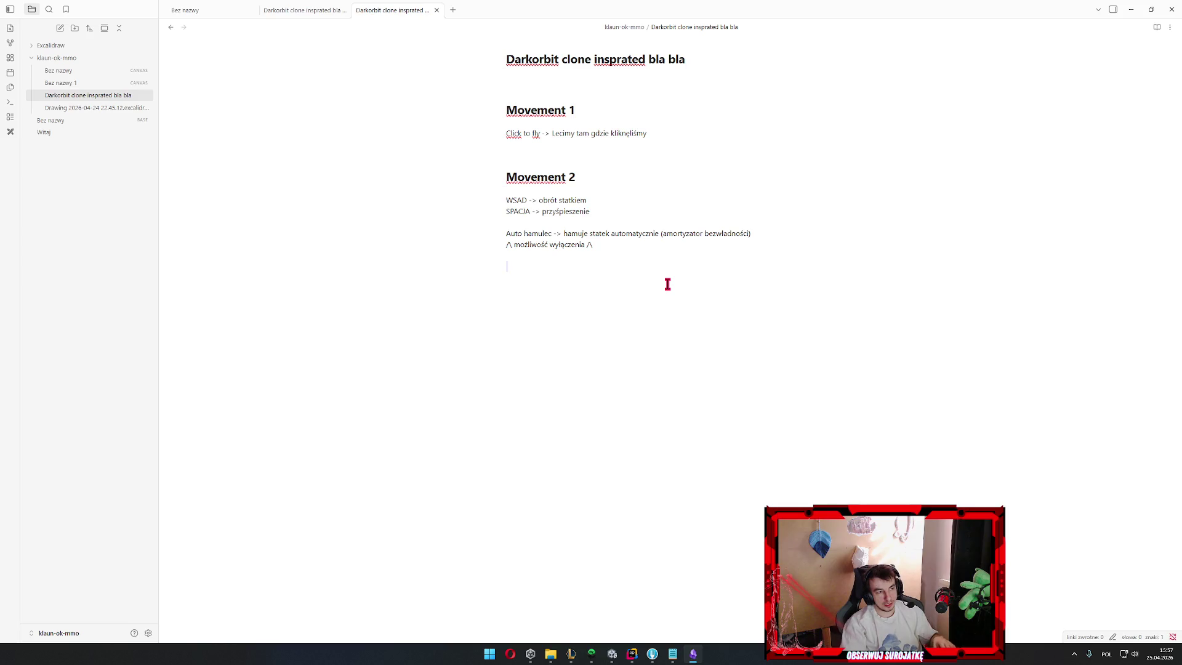
pyautogui.press('BackSpace')
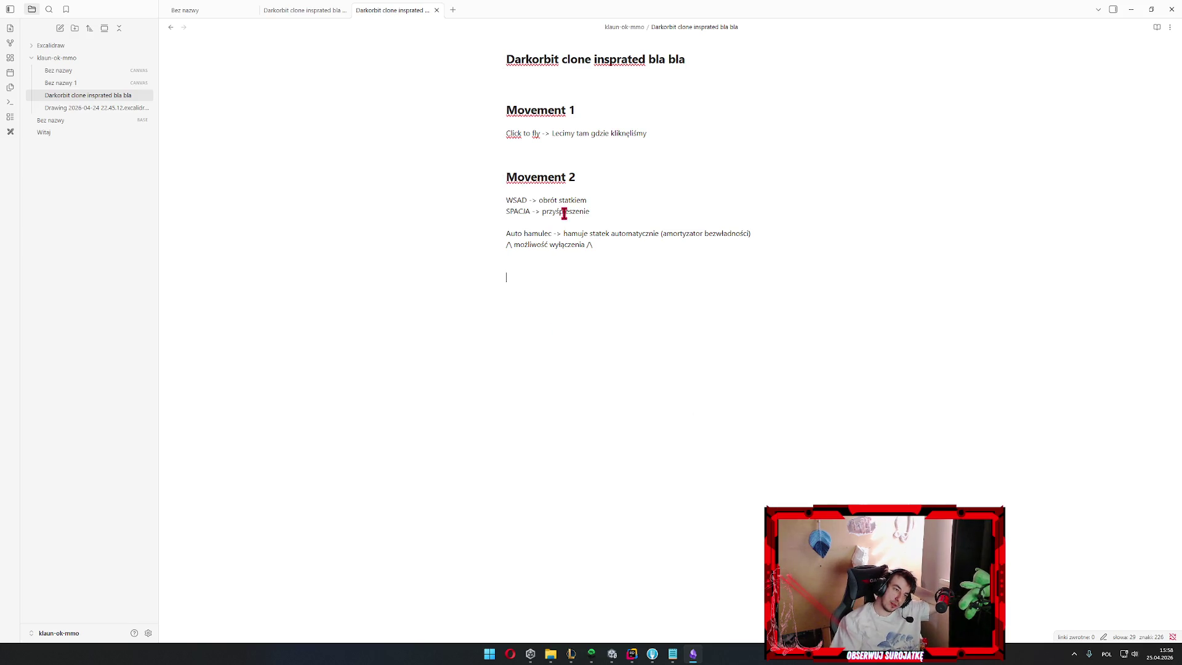
# Collapse and re-expand the Movement 1 and Movement 2 sections to check their contents
pyautogui.moveTo(506, 173)
pyautogui.mouseDown()
pyautogui.moveTo(620, 243)
pyautogui.moveTo(636, 283)
pyautogui.mouseUp()
pyautogui.click(629, 268)
pyautogui.click(497, 111)
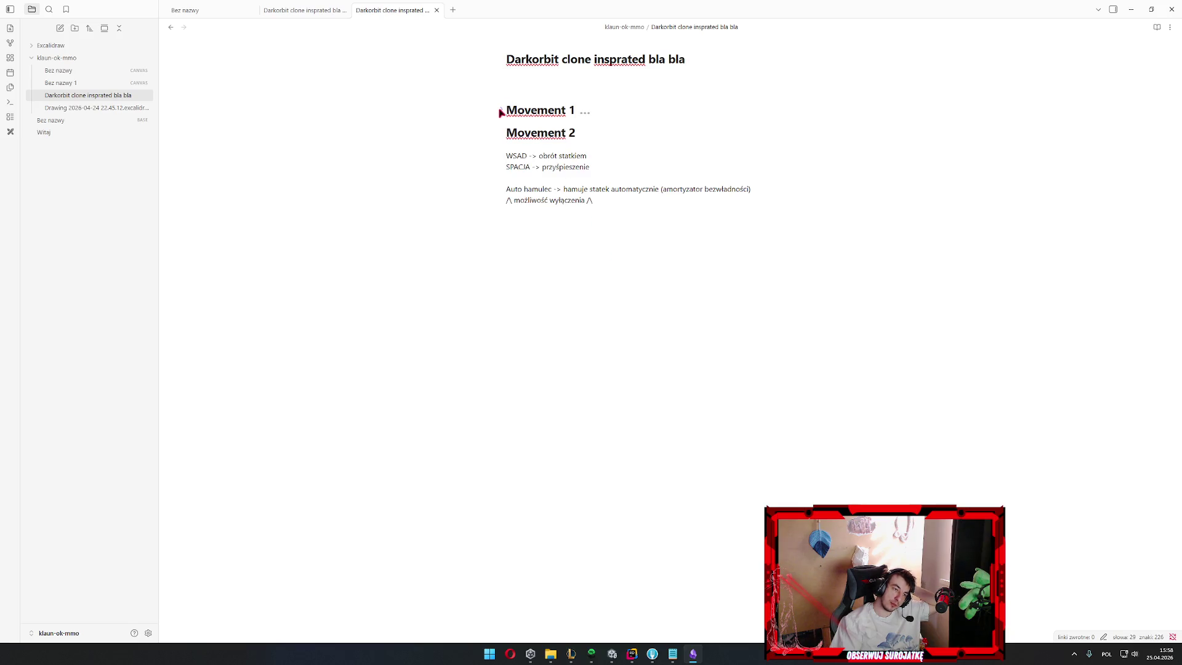
pyautogui.click(500, 112)
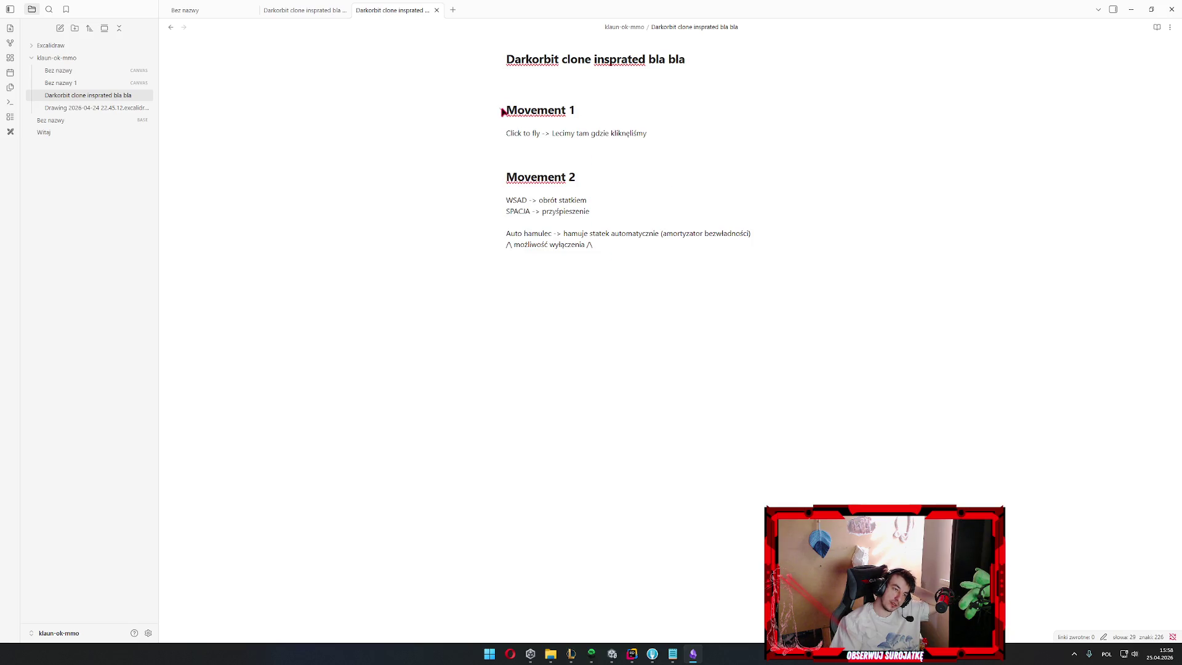
pyautogui.click(503, 176)
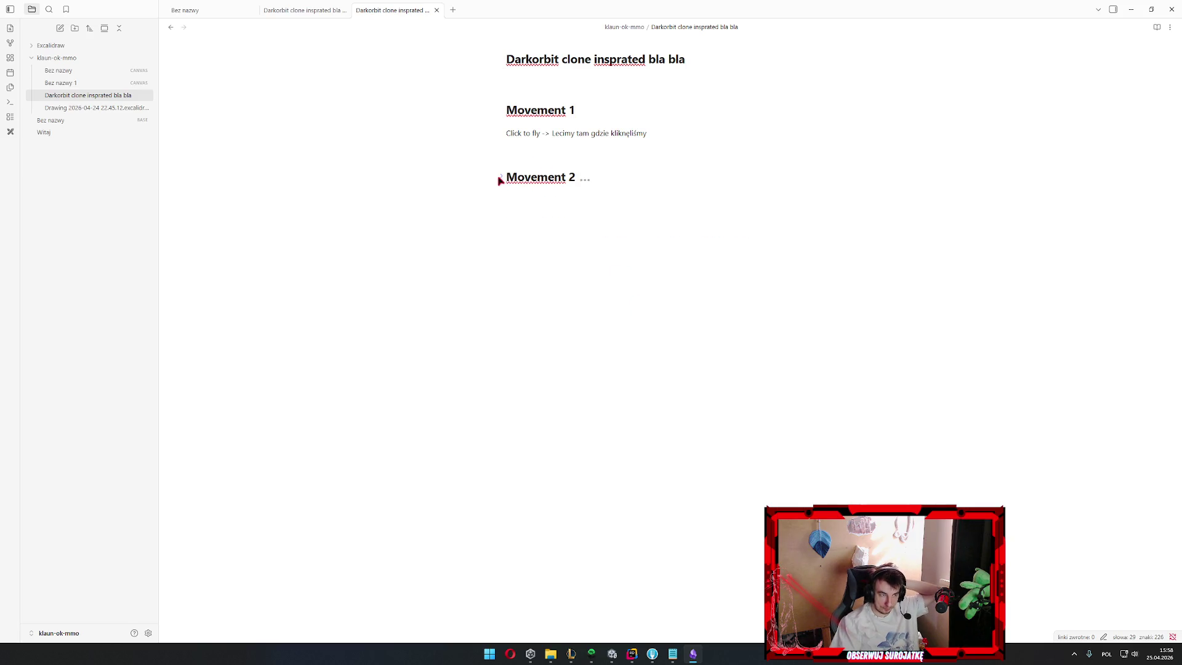
pyautogui.click(501, 177)
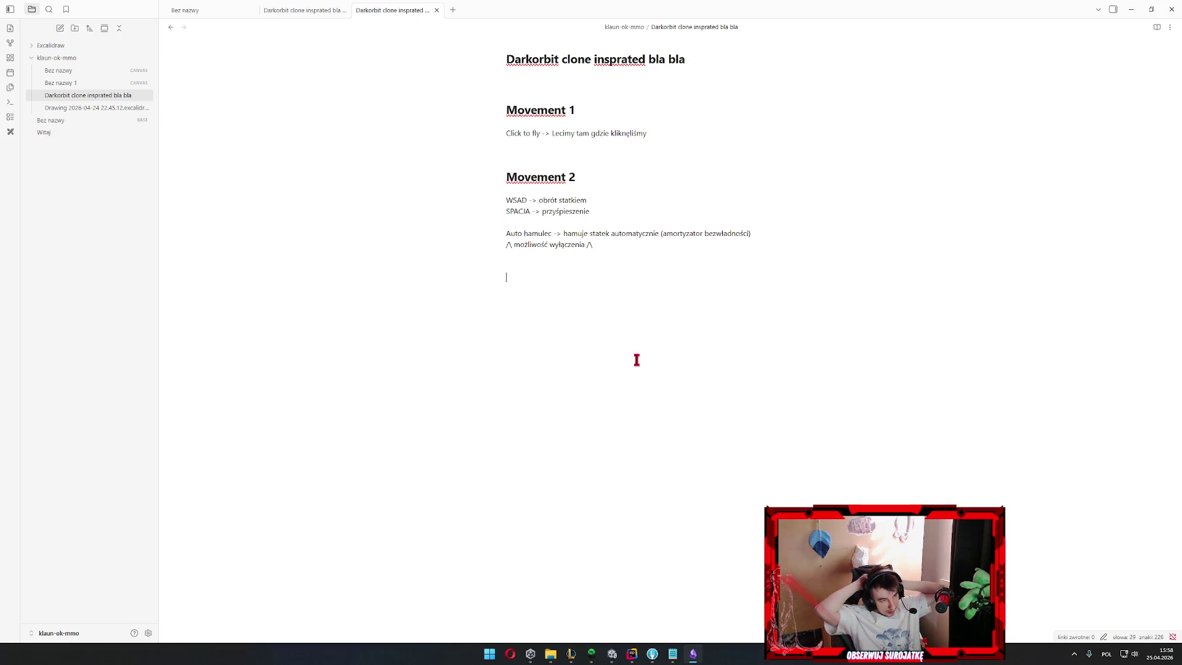
# Review the WSAD, SPACJA and auto-brake lines and leave the caret on the empty last line
pyautogui.moveTo(589, 234); pyautogui.dragTo(650, 277)
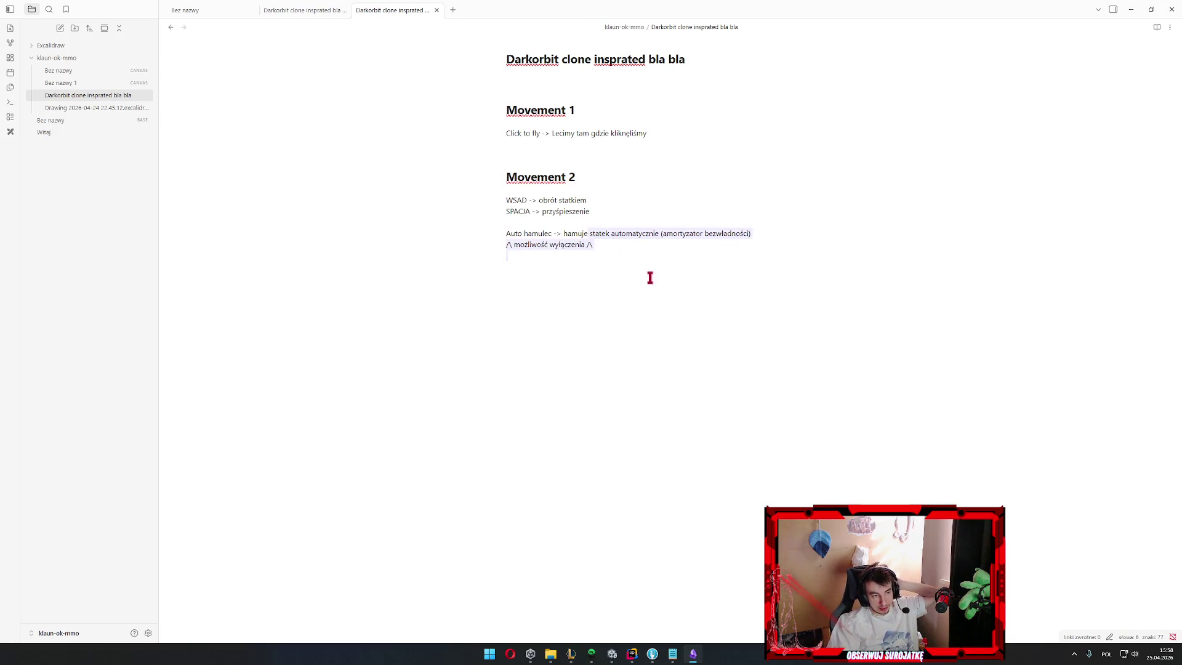
pyautogui.click(648, 278)
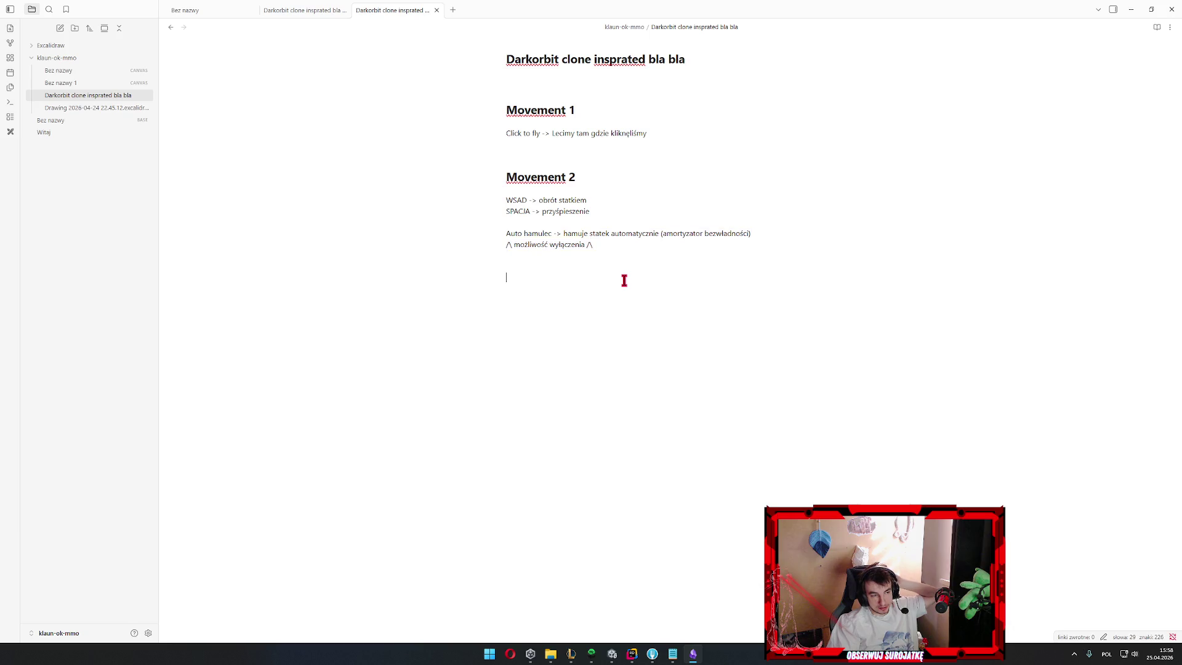
pyautogui.click(607, 211)
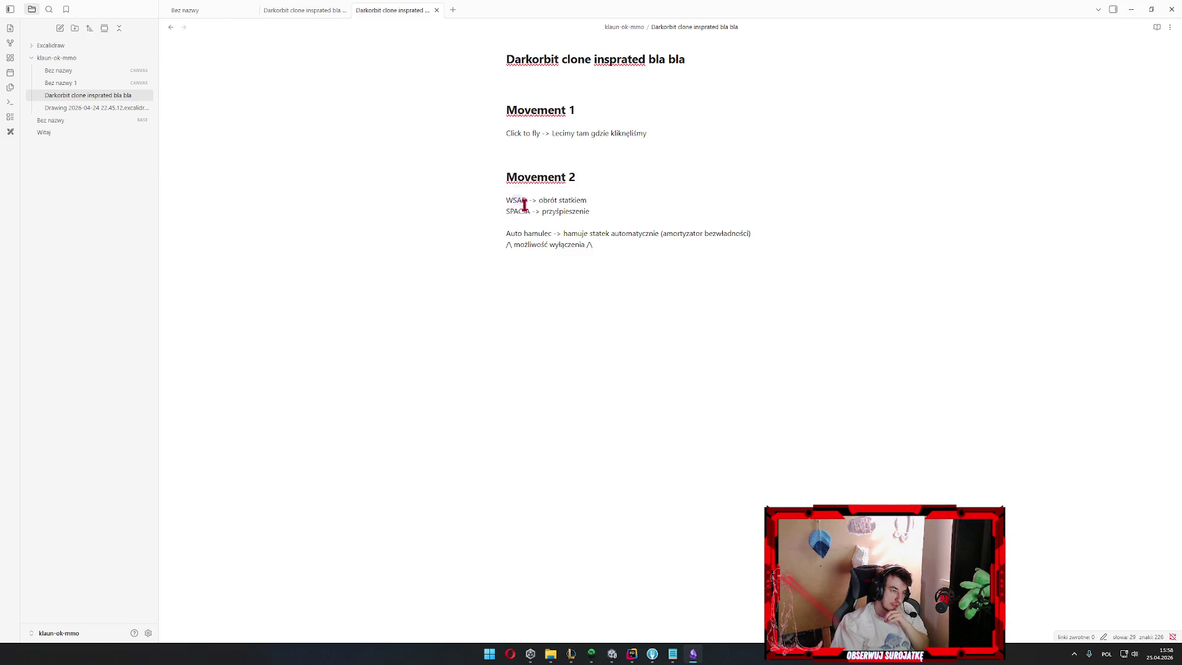
pyautogui.moveTo(507, 201); pyautogui.dragTo(546, 220)
pyautogui.click(573, 225)
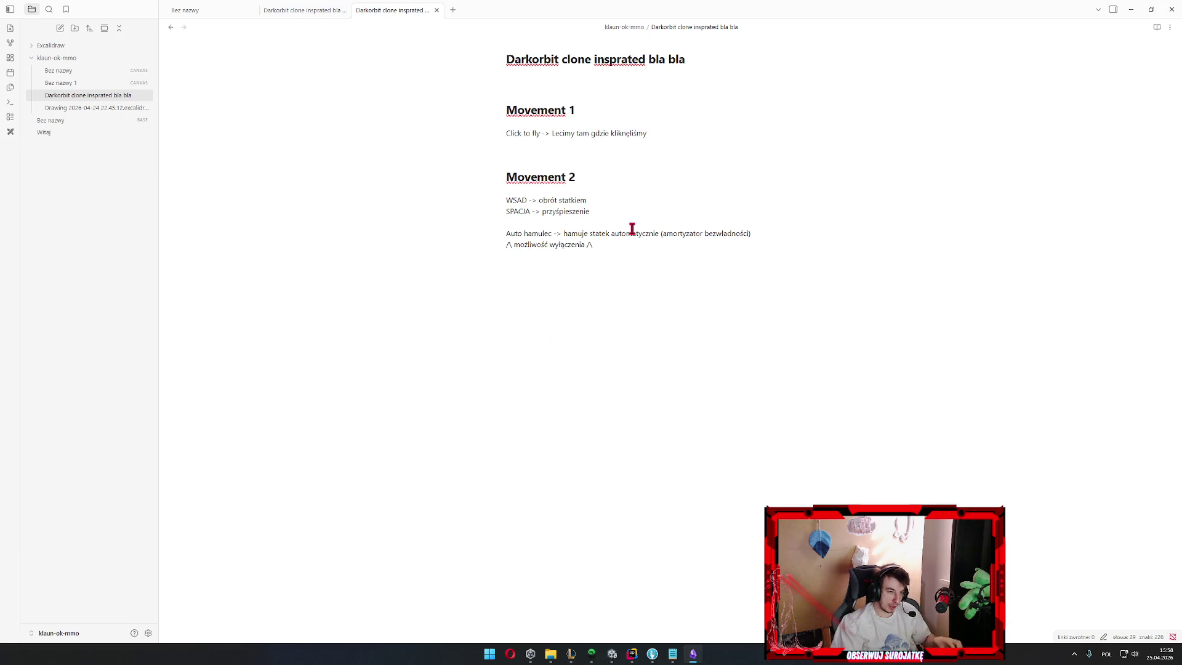
pyautogui.click(701, 368)
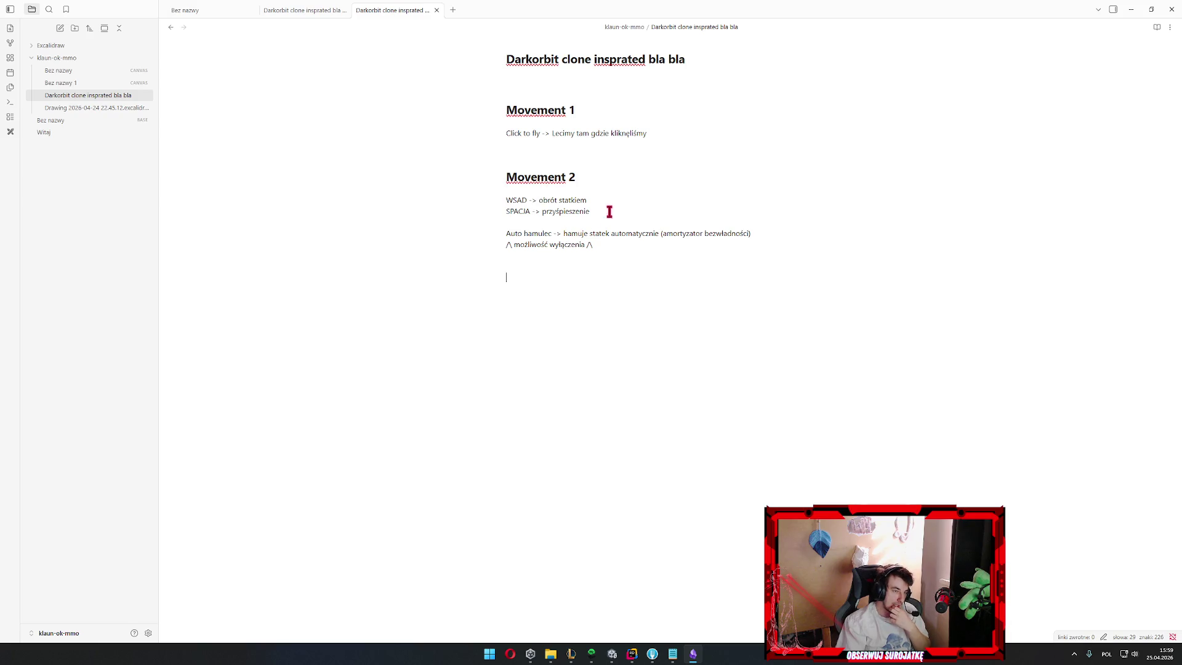
pyautogui.moveTo(594, 163); pyautogui.dragTo(663, 282)
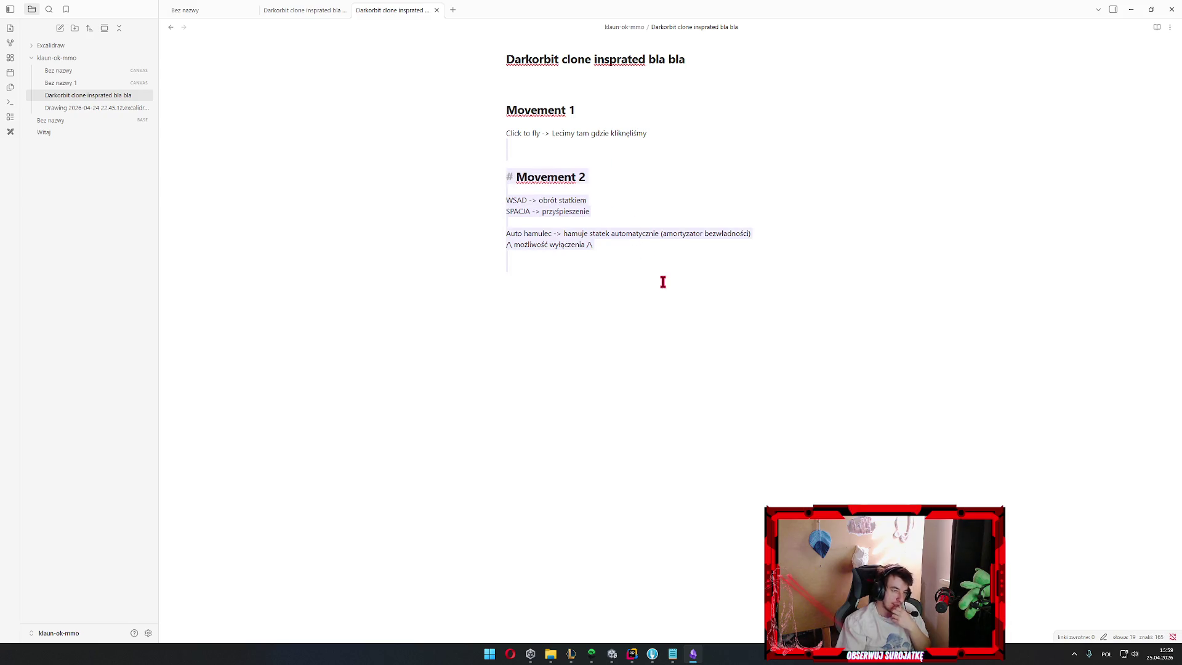
pyautogui.click(662, 282)
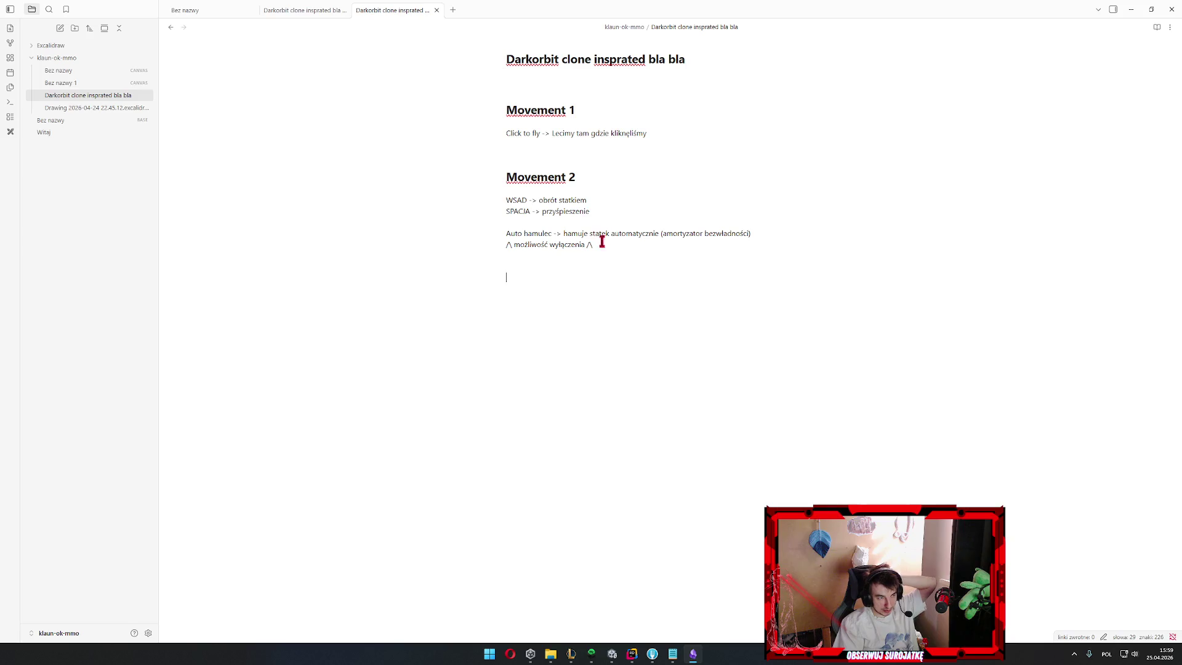
pyautogui.moveTo(694, 129)
pyautogui.mouseDown()
pyautogui.moveTo(448, 135)
pyautogui.moveTo(659, 133)
pyautogui.mouseUp()
pyautogui.click(625, 133)
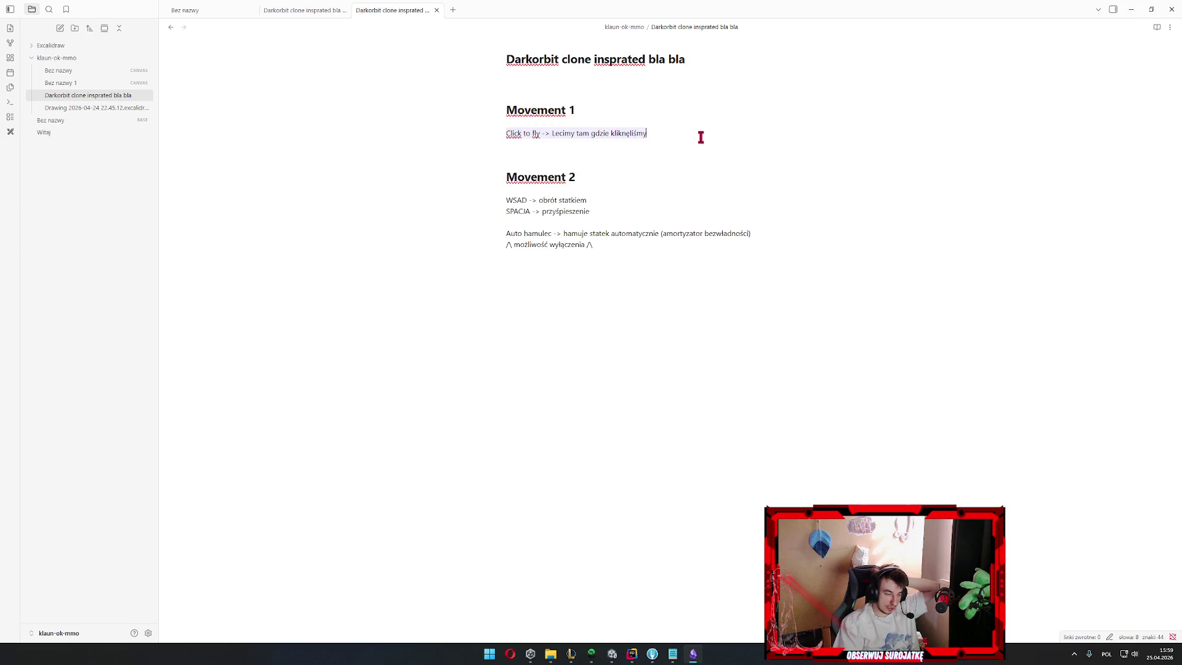
pyautogui.moveTo(544, 176)
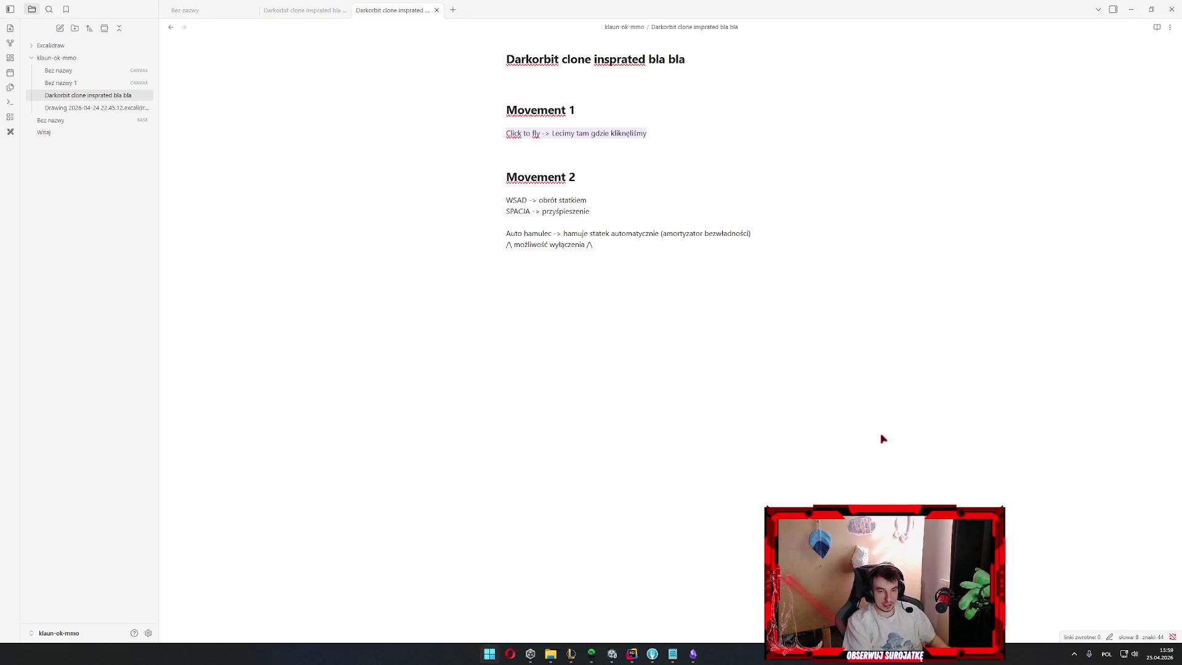
pyautogui.press('super')
pyautogui.write('pho')
pyautogui.press('Return')
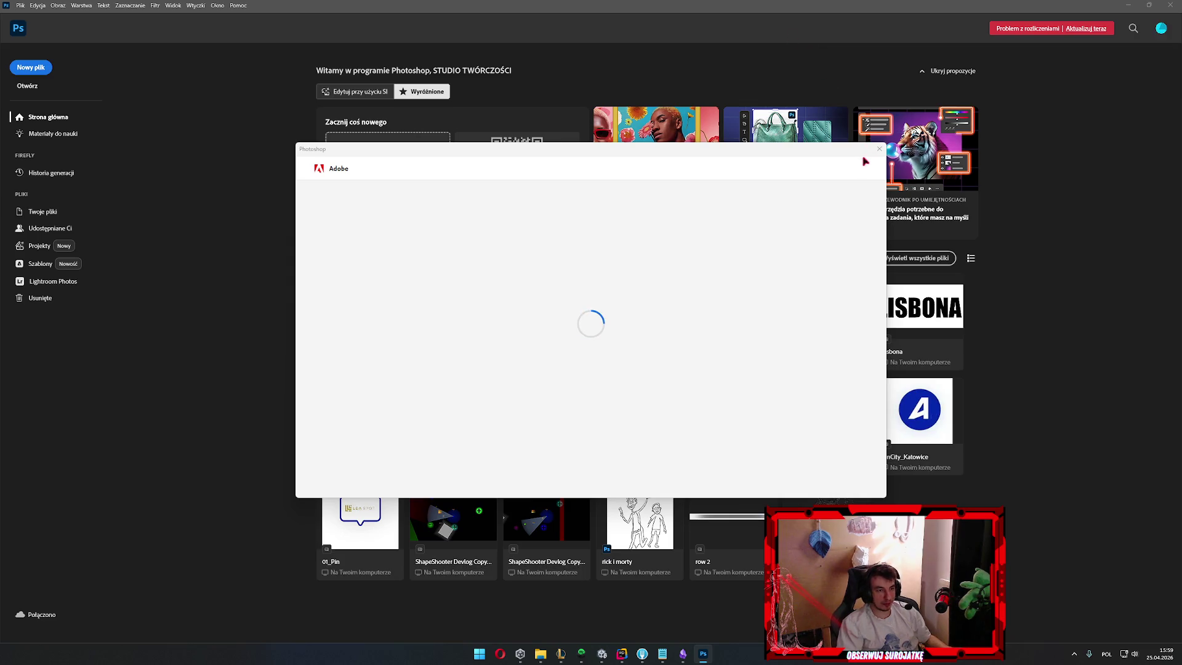
# Dismiss the Adobe sign-in prompt and minimize Photoshop back to the note
pyautogui.click(879, 148)
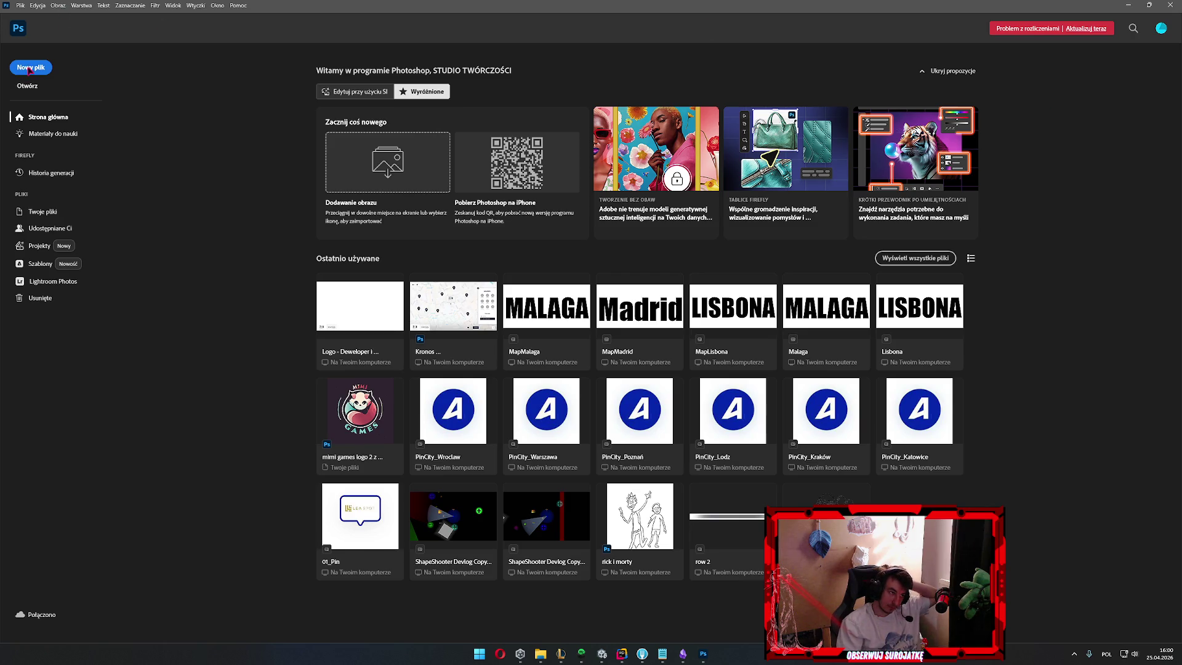
pyautogui.click(703, 656)
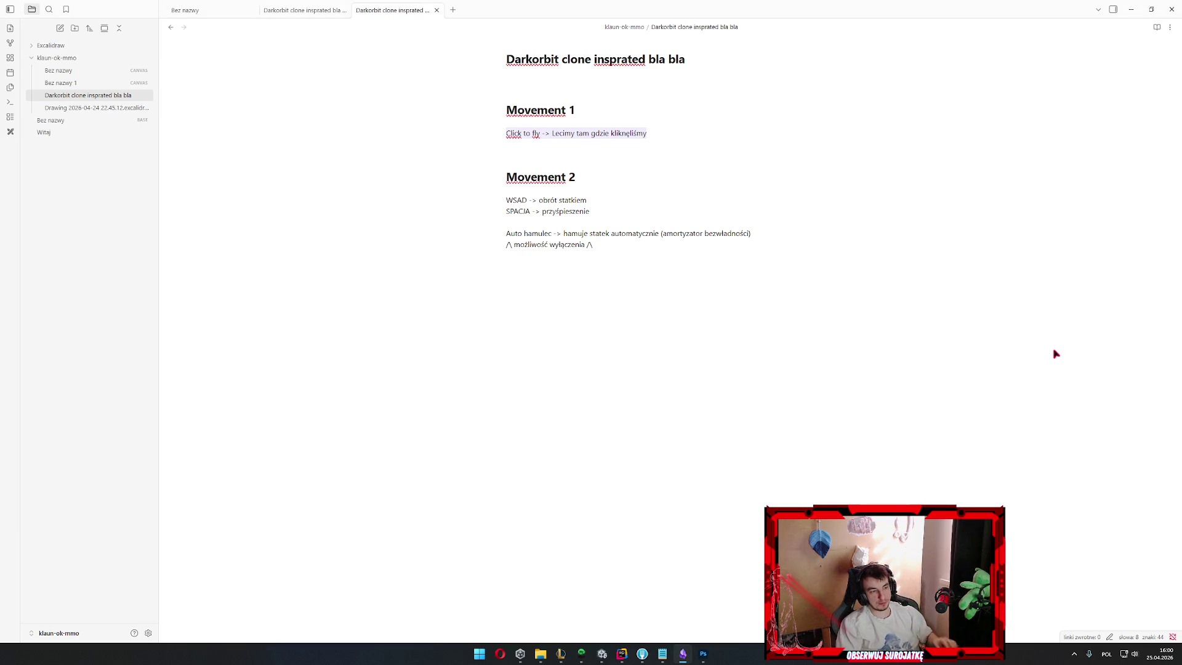
# Check Photoshop's recent-files list from the taskbar and bring Photoshop back to the front
pyautogui.click(665, 244)
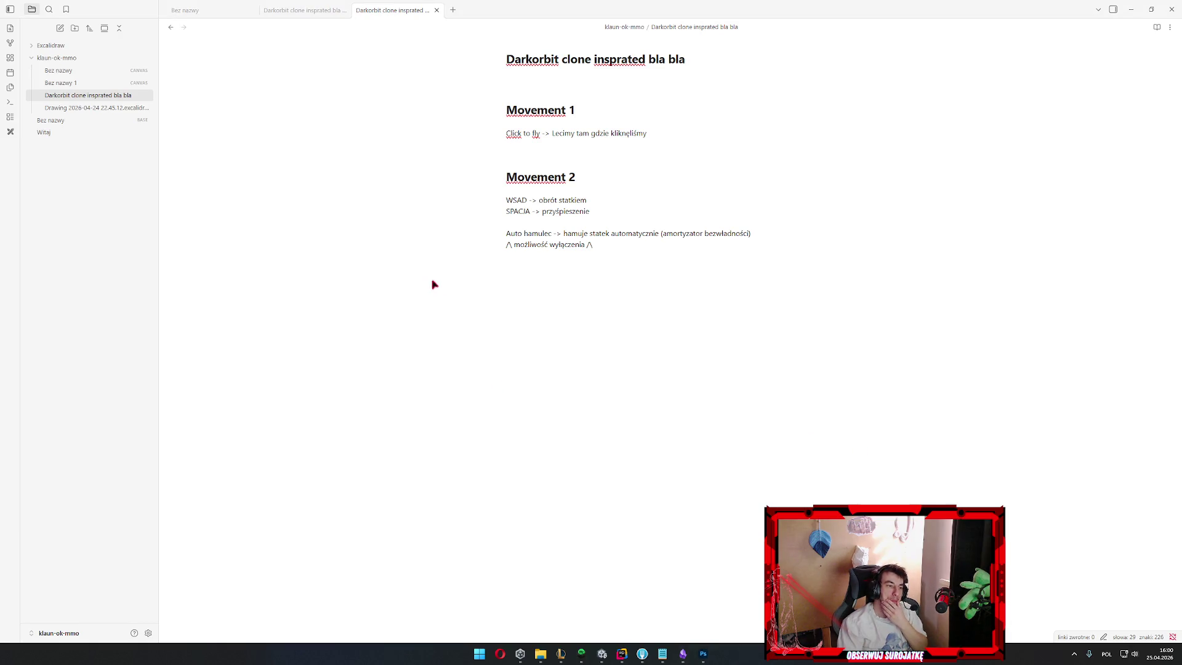
pyautogui.rightClick(703, 656)
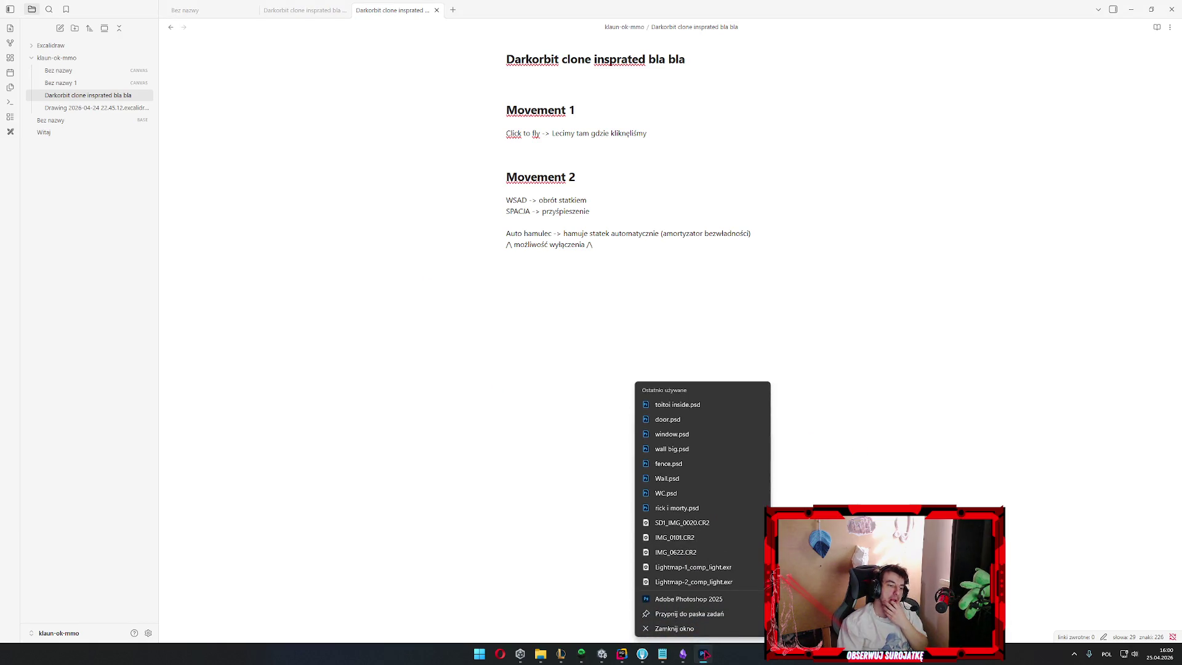
pyautogui.rightClick(702, 652)
pyautogui.click(759, 656)
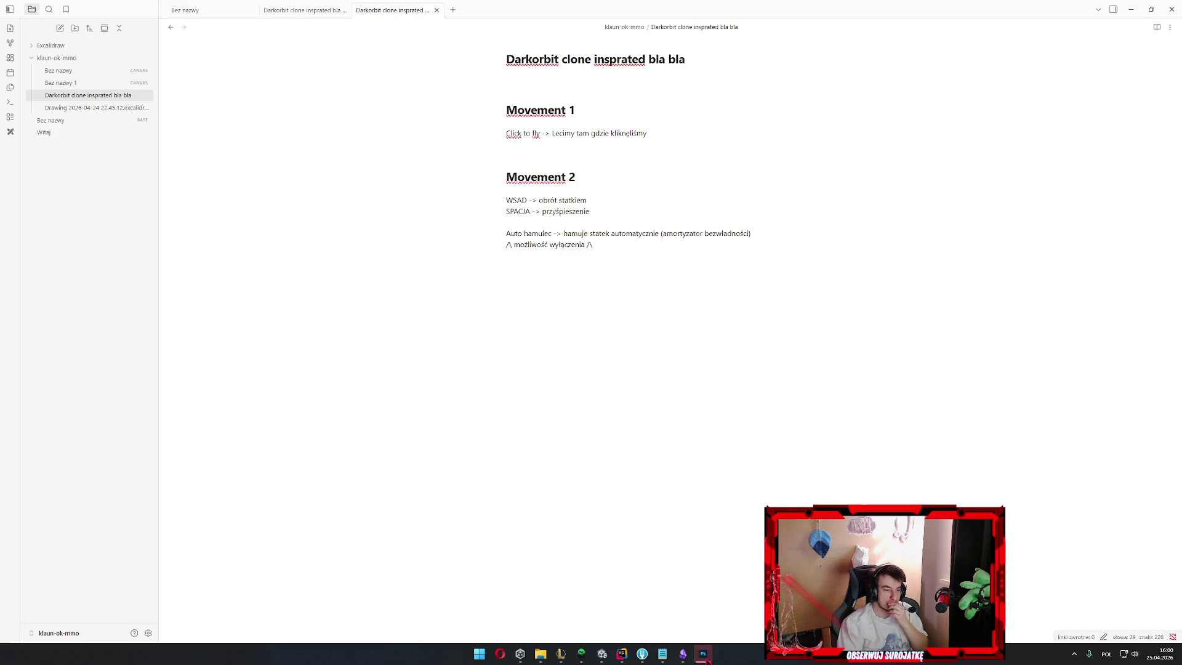
pyautogui.click(703, 653)
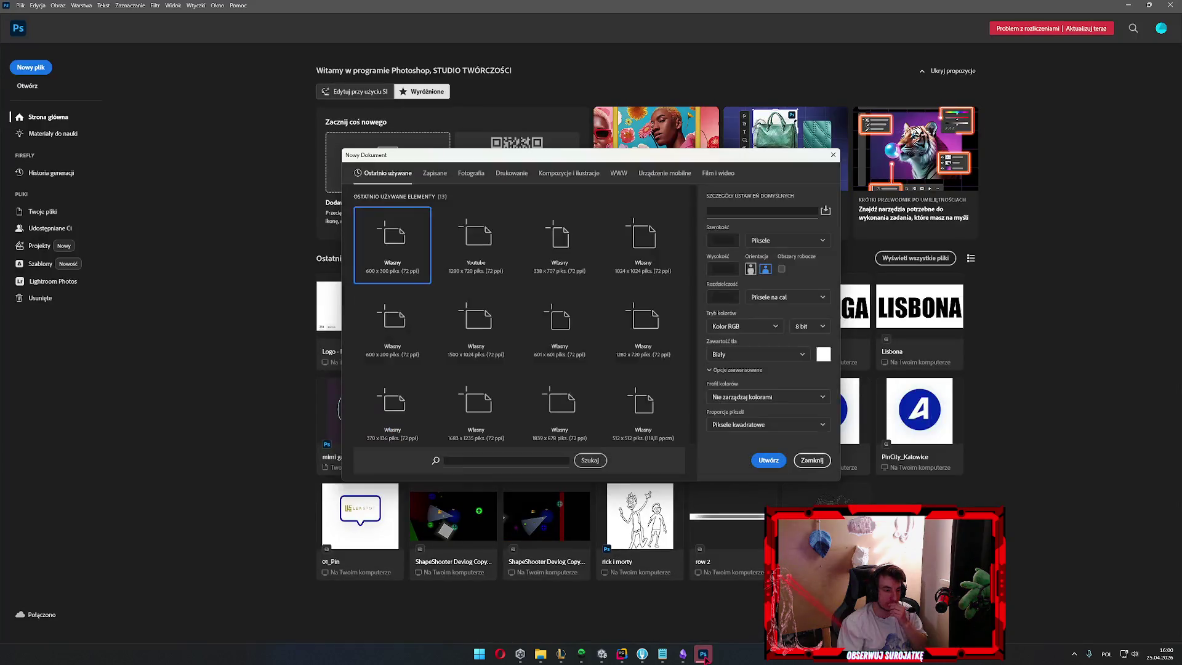
# Create the 600 × 300 px document, choose the Brush with smoothing, add empty layer 'Warstwa 1' and reset colour to black
pyautogui.click(766, 462)
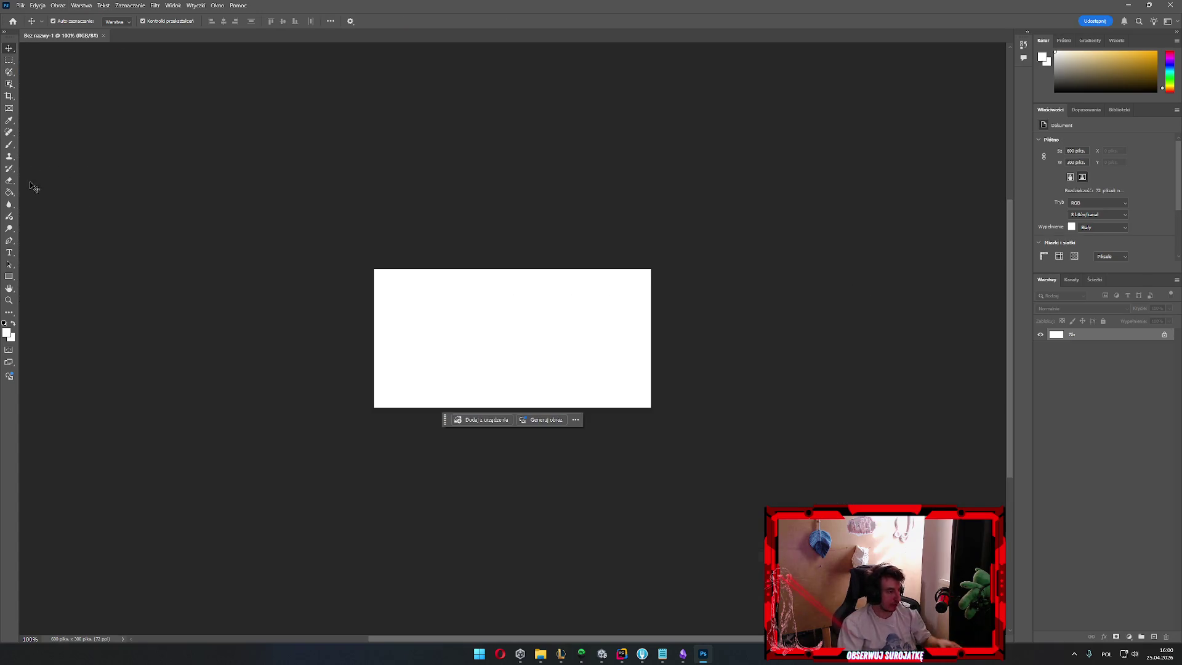
pyautogui.click(10, 144)
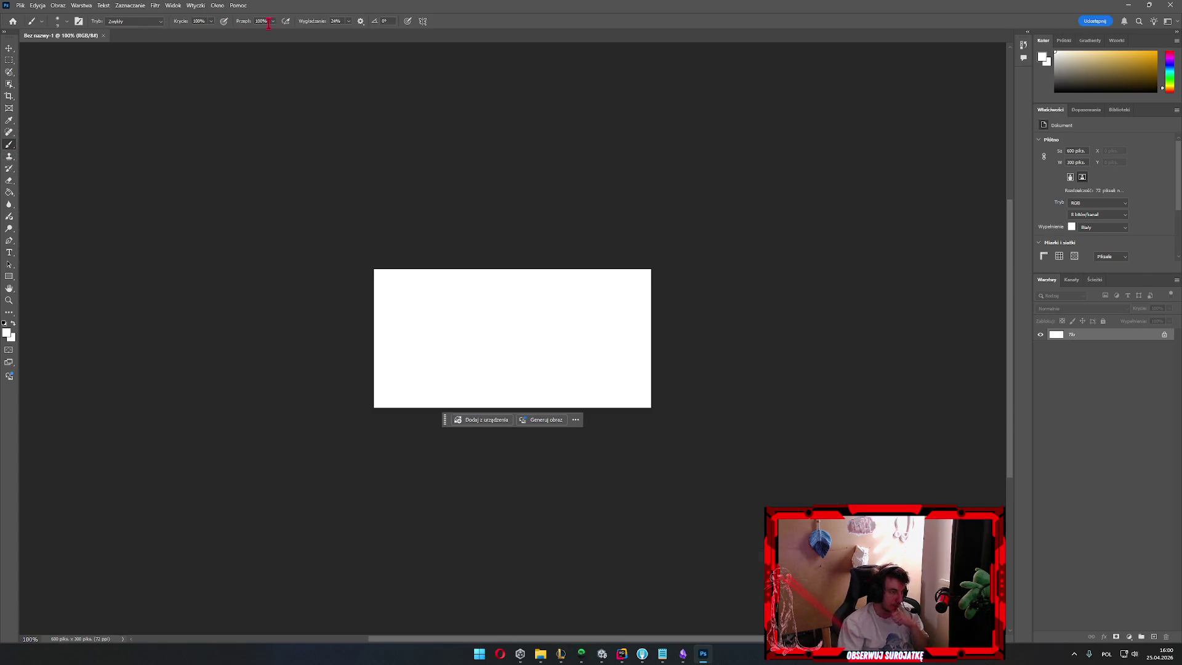
pyautogui.click(347, 21)
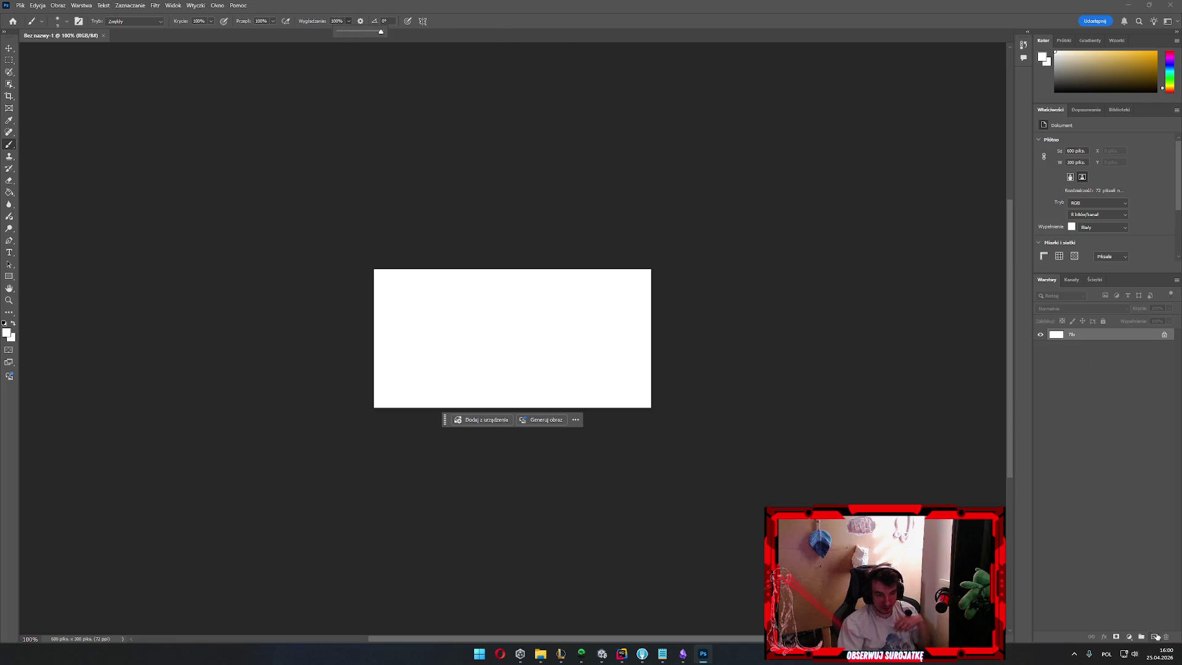
pyautogui.hotkey('ctrl', 'shift', 'alt', 'n')
pyautogui.press('d')
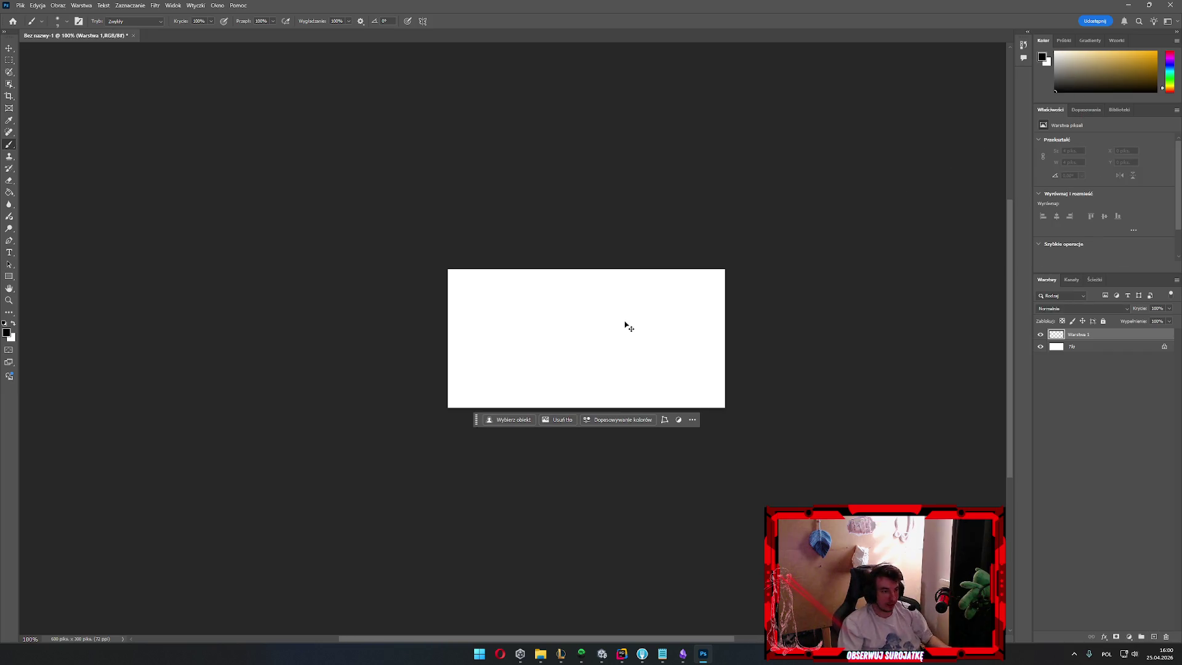
pyautogui.scroll(5, 610, 342)
# Paint a long looping black brush stroke across the canvas
pyautogui.moveTo(295, 295)
pyautogui.mouseDown()
pyautogui.moveTo(438, 160)
pyautogui.moveTo(763, 151)
pyautogui.moveTo(937, 324)
pyautogui.moveTo(695, 380)
pyautogui.mouseUp()
pyautogui.moveTo(380, 441)
pyautogui.mouseDown()
pyautogui.moveTo(264, 332)
pyautogui.moveTo(398, 242)
pyautogui.moveTo(812, 169)
pyautogui.moveTo(918, 269)
pyautogui.moveTo(908, 483)
pyautogui.moveTo(657, 498)
pyautogui.moveTo(417, 463)
pyautogui.moveTo(248, 461)
pyautogui.moveTo(212, 217)
pyautogui.moveTo(267, 126)
pyautogui.moveTo(846, 129)
pyautogui.moveTo(936, 249)
pyautogui.moveTo(910, 505)
pyautogui.moveTo(881, 495)
pyautogui.moveTo(895, 451)
pyautogui.moveTo(863, 428)
pyautogui.moveTo(555, 418)
pyautogui.mouseUp()
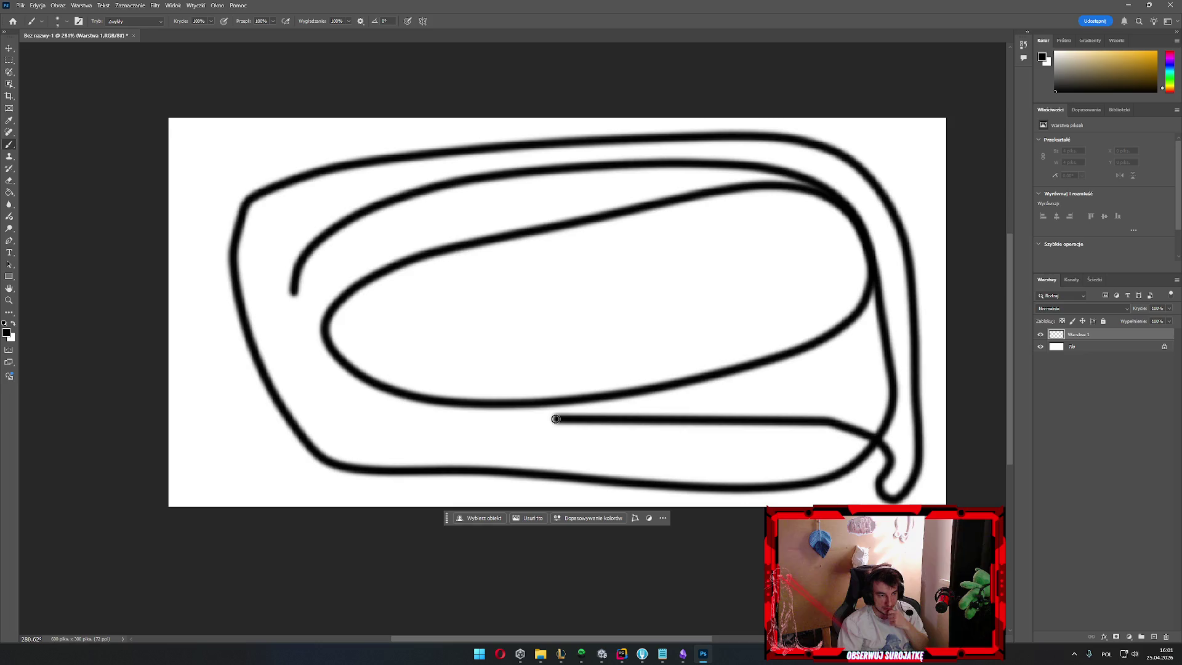
pyautogui.moveTo(554, 418); pyautogui.dragTo(546, 304)
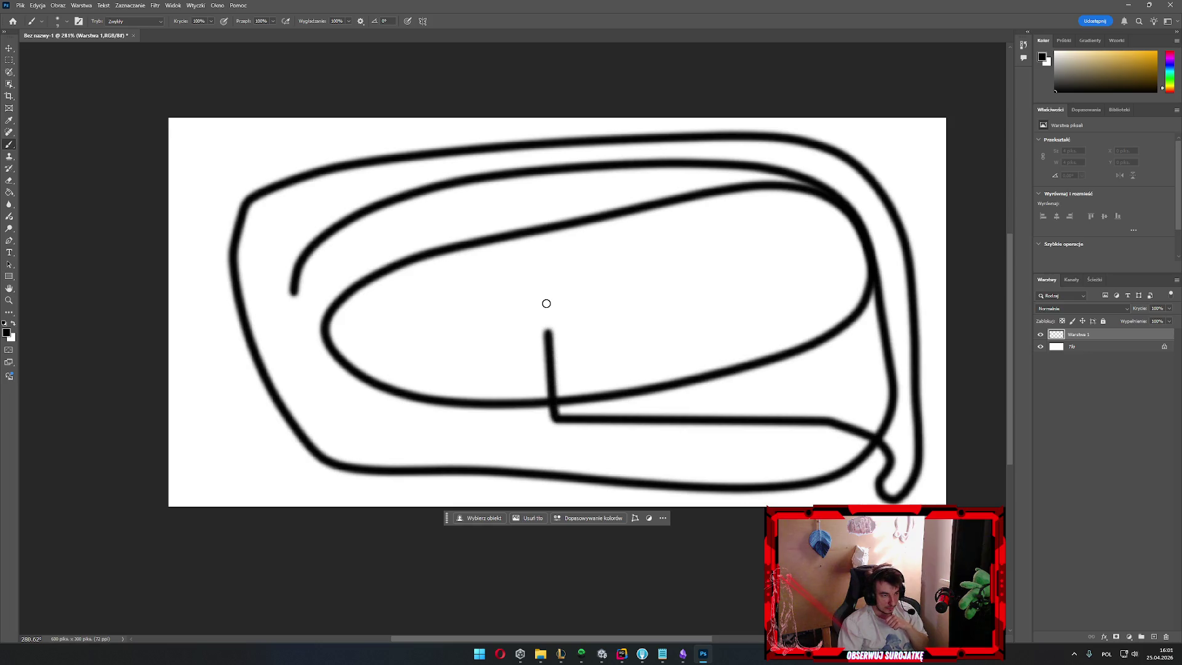
pyautogui.moveTo(545, 304)
pyautogui.mouseDown()
pyautogui.moveTo(700, 274)
pyautogui.moveTo(702, 323)
pyautogui.mouseUp()
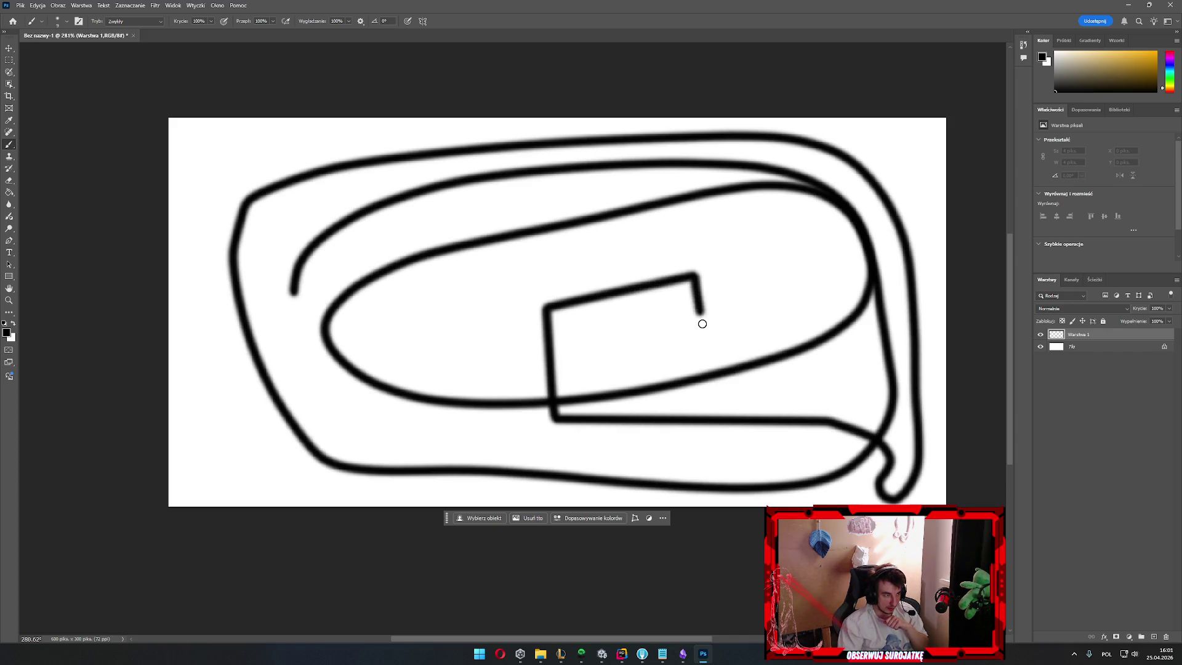
pyautogui.moveTo(703, 323); pyautogui.dragTo(459, 340)
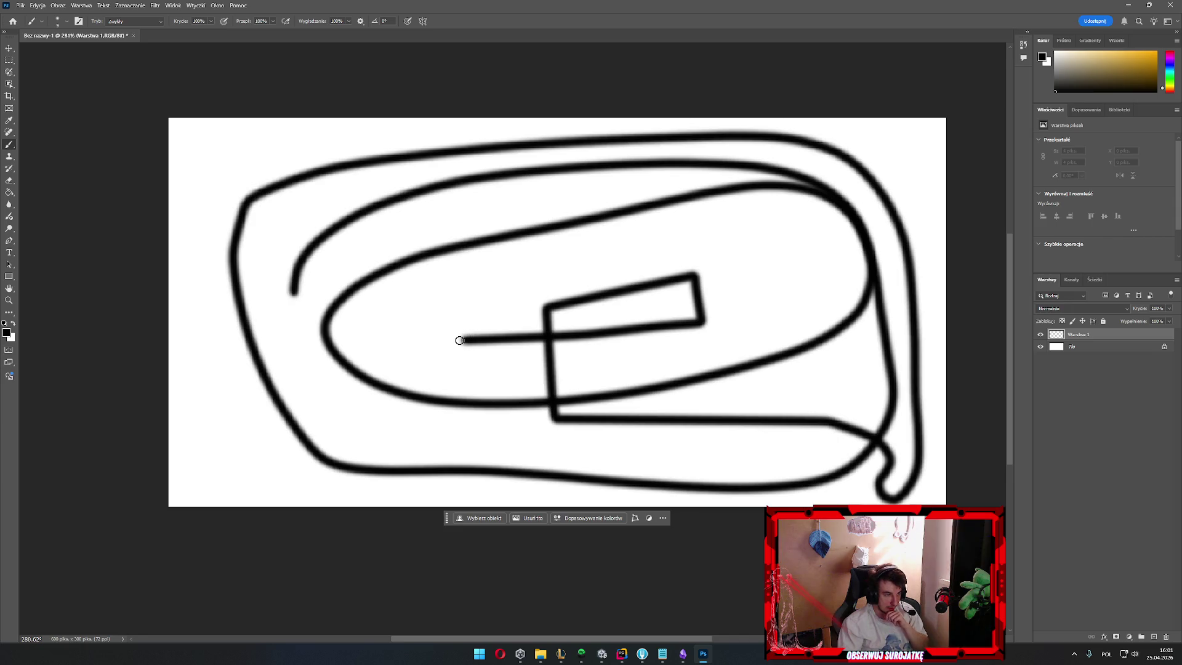
pyautogui.moveTo(459, 340)
pyautogui.mouseDown()
pyautogui.moveTo(591, 294)
pyautogui.moveTo(790, 256)
pyautogui.moveTo(794, 311)
pyautogui.moveTo(697, 322)
pyautogui.moveTo(449, 329)
pyautogui.moveTo(261, 289)
pyautogui.mouseUp()
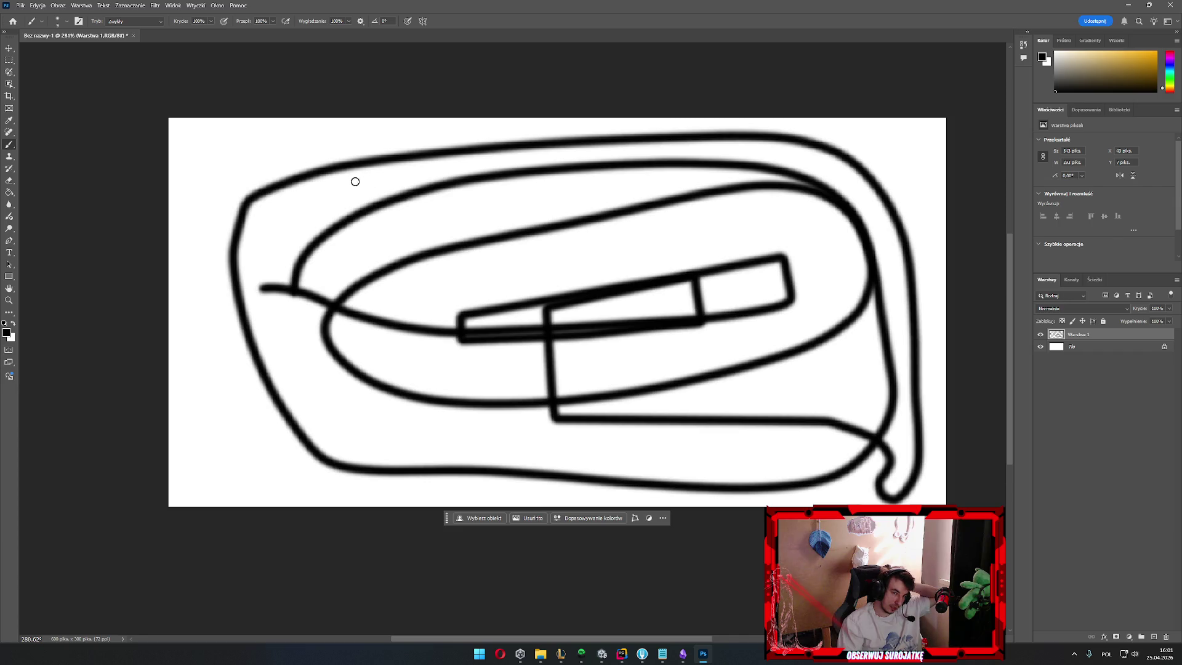
# Close the sketch without saving, returning to the Obsidian Darkorbit note
pyautogui.hotkey('ctrl', 'w')
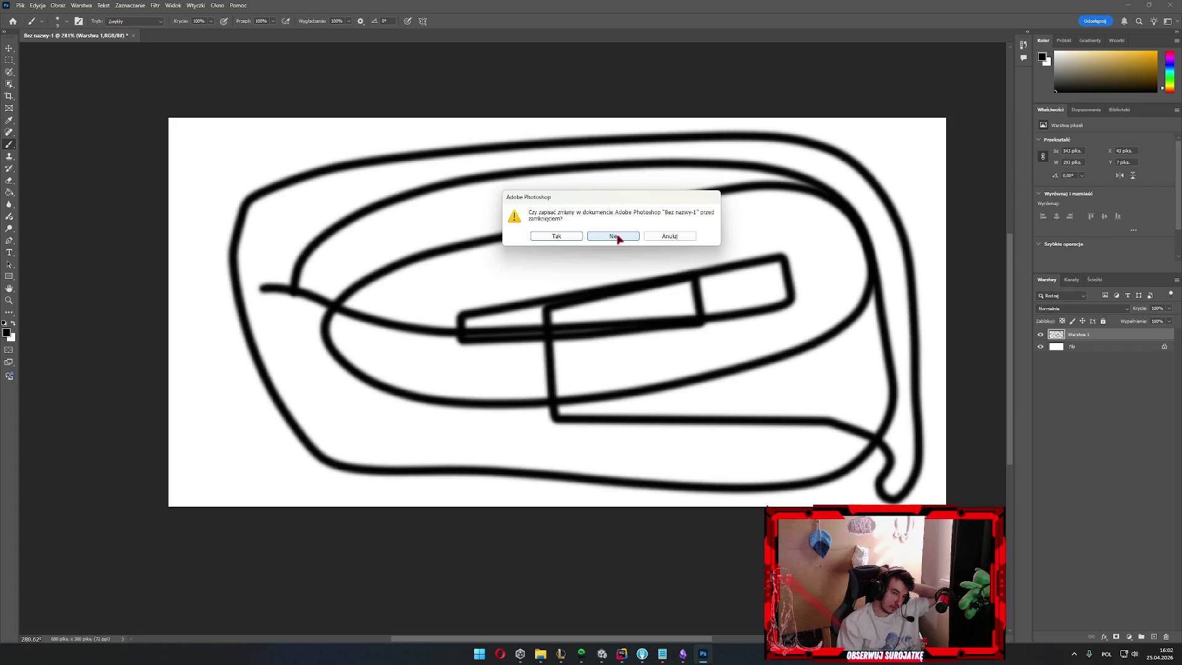
pyautogui.click(618, 236)
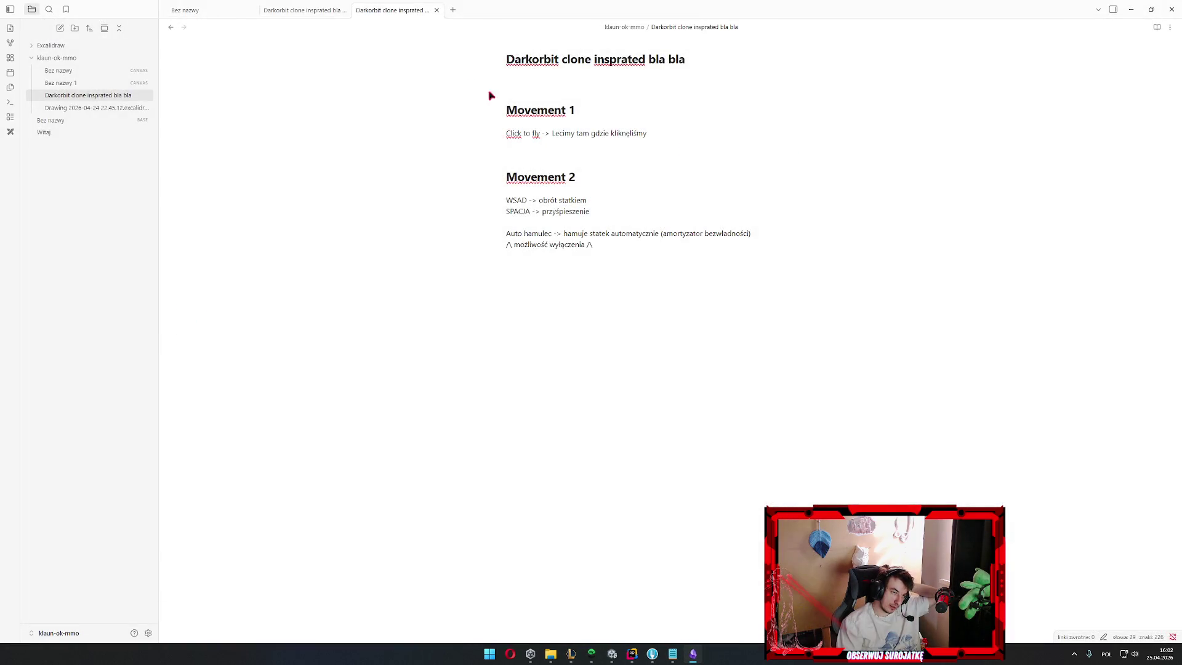
pyautogui.moveTo(540, 110)
pyautogui.moveTo(559, 113); pyautogui.dragTo(647, 135)
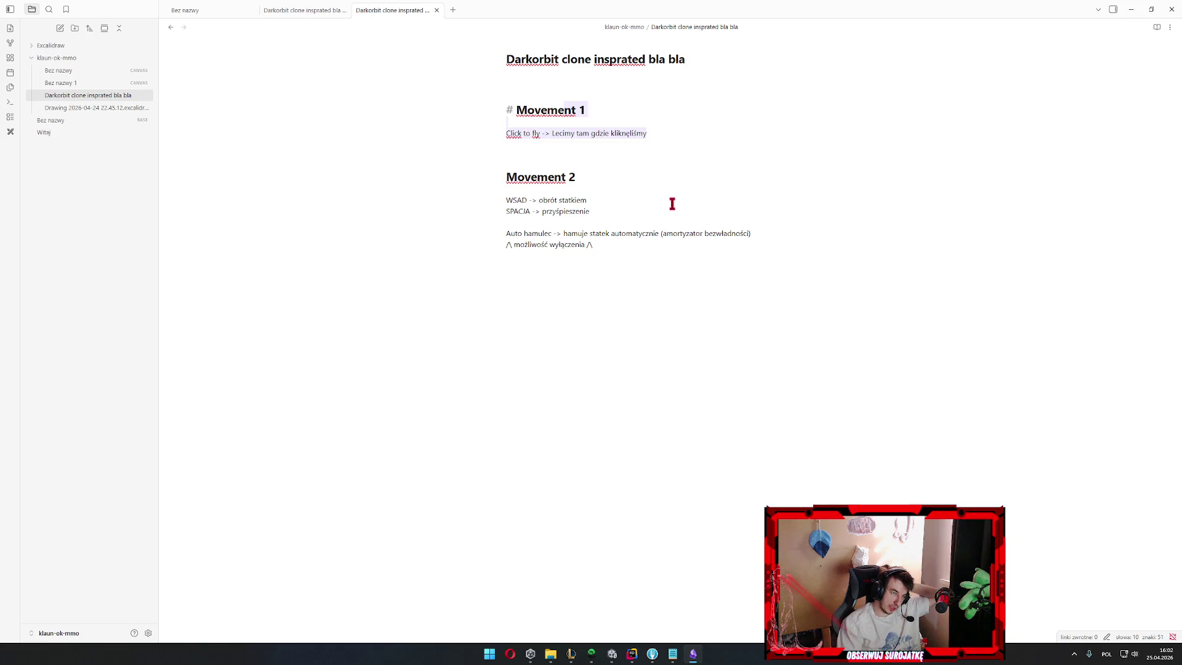
pyautogui.click(646, 213)
pyautogui.moveTo(575, 199); pyautogui.dragTo(716, 309)
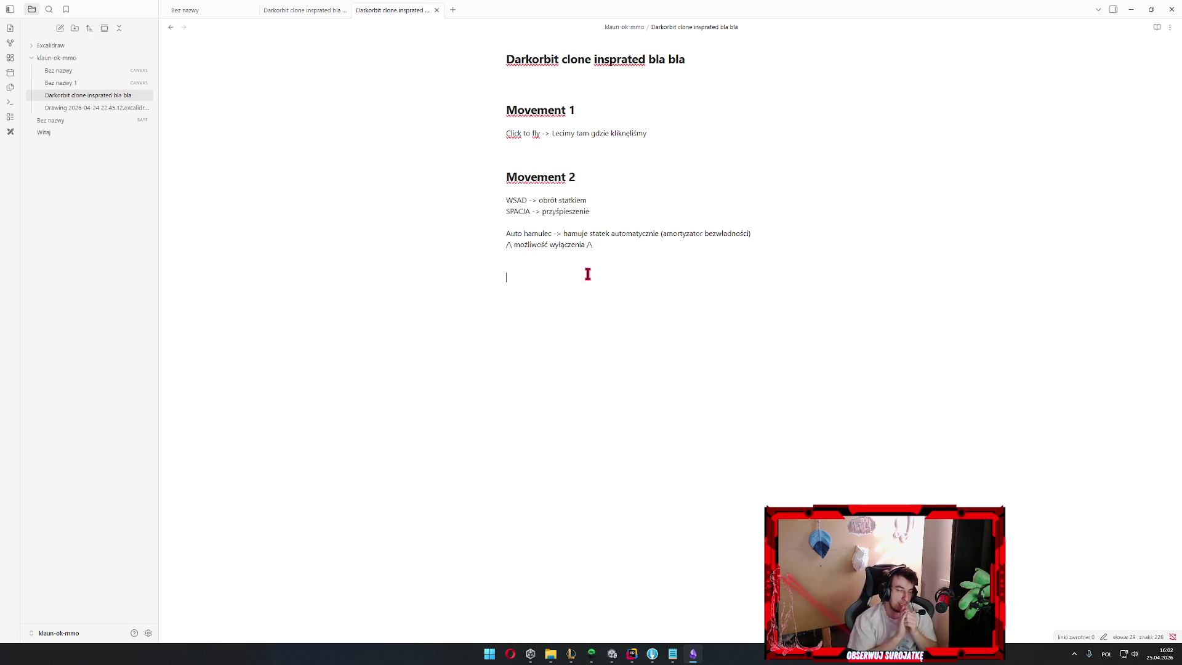
pyautogui.click(588, 274)
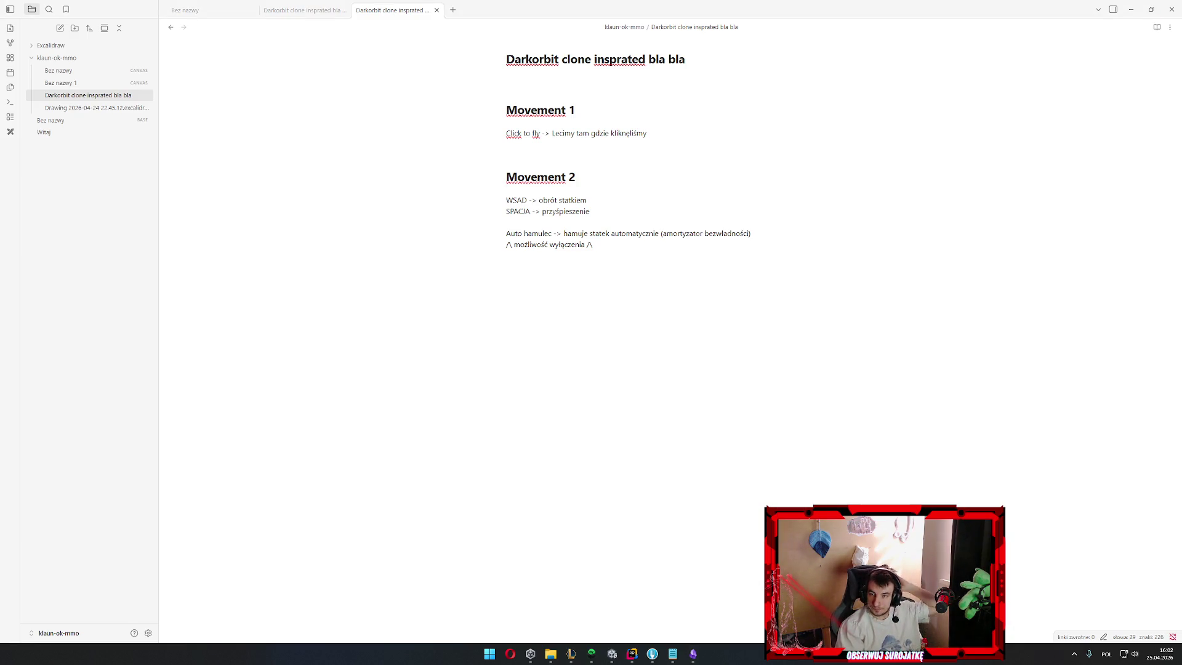
# Move the caret from the Movement lines to an empty line below the notes for the Walka heading
pyautogui.click(608, 203)
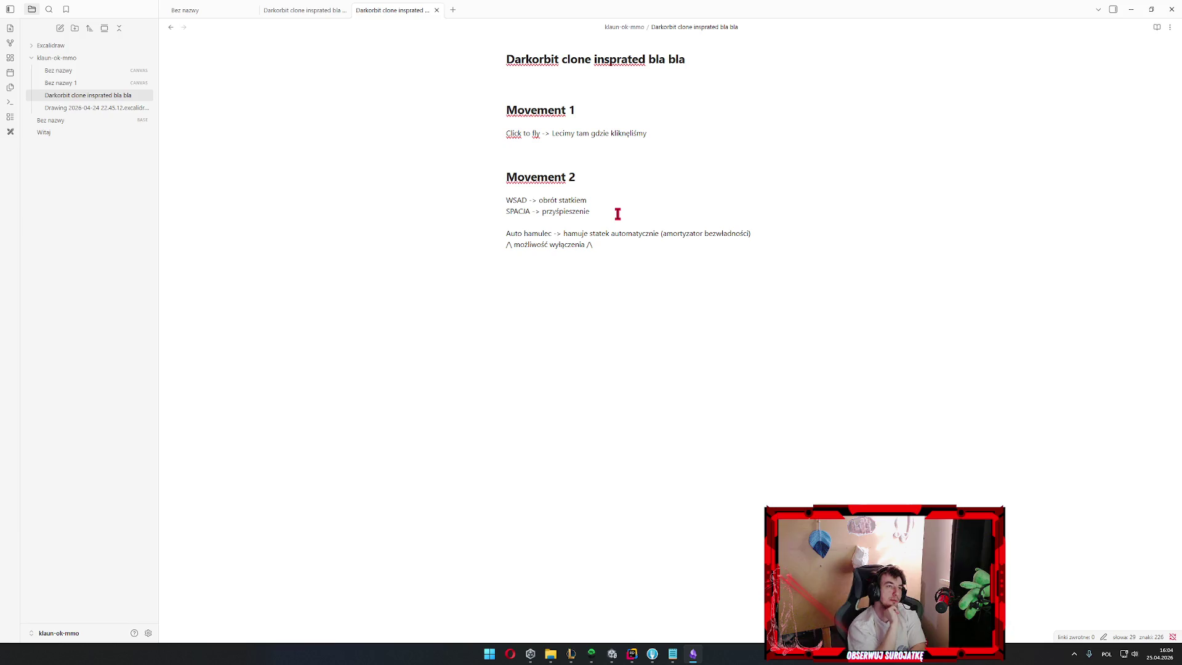
pyautogui.click(618, 213)
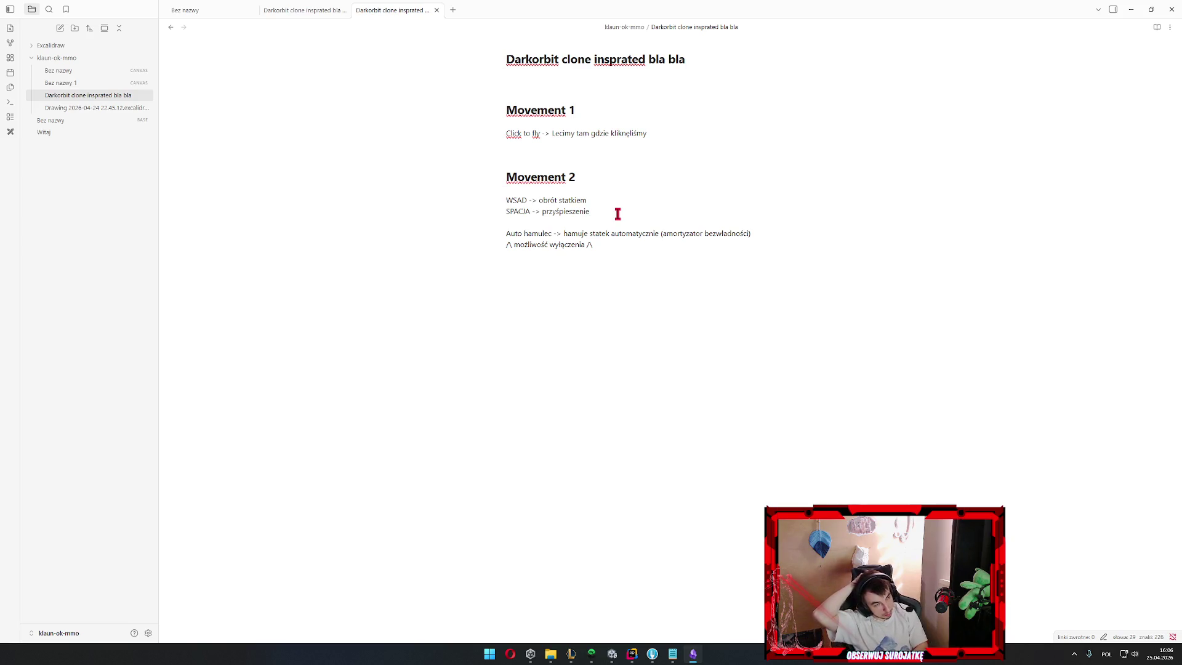
pyautogui.click(618, 213)
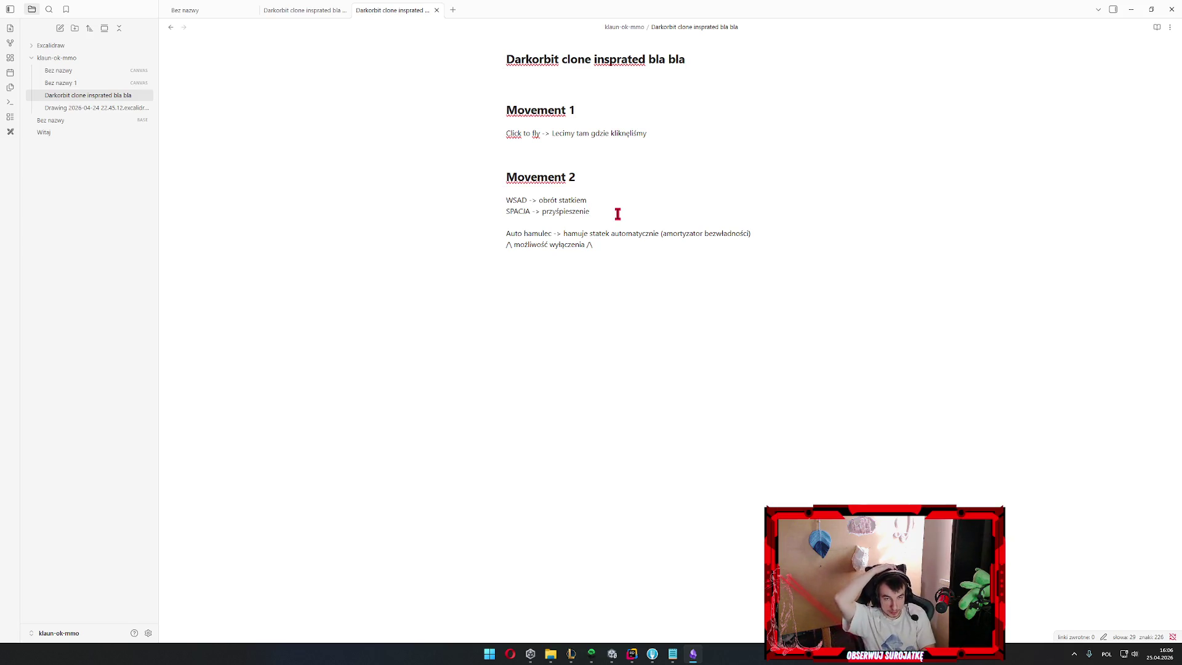
pyautogui.click(678, 437)
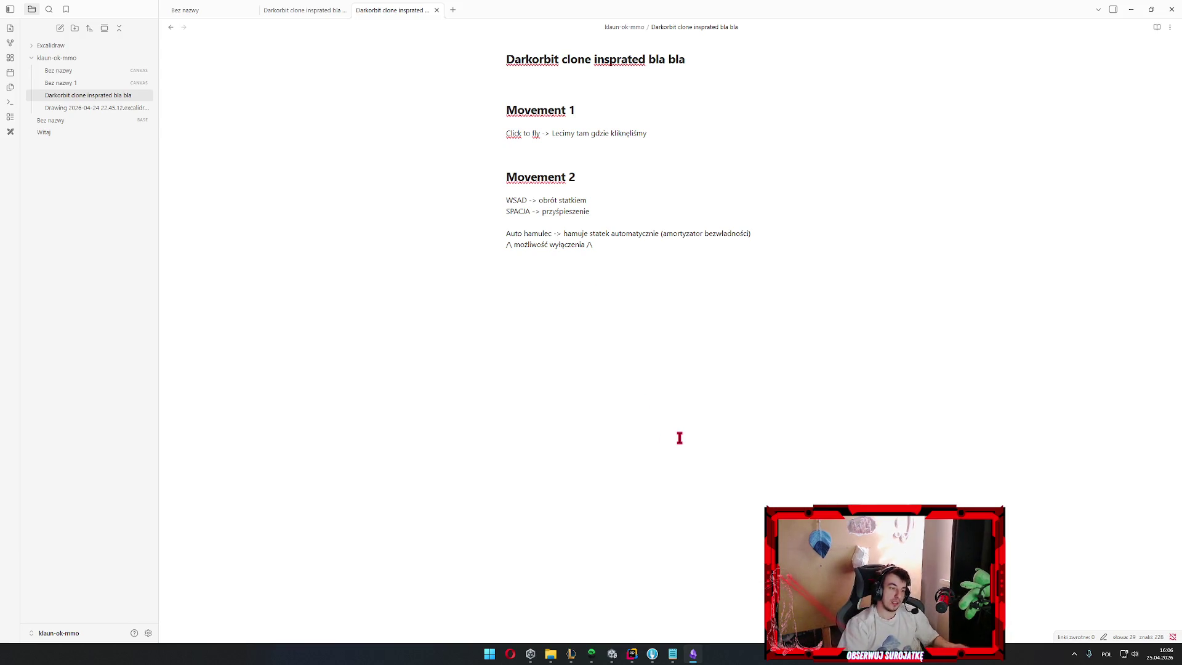
pyautogui.write('# Walka')
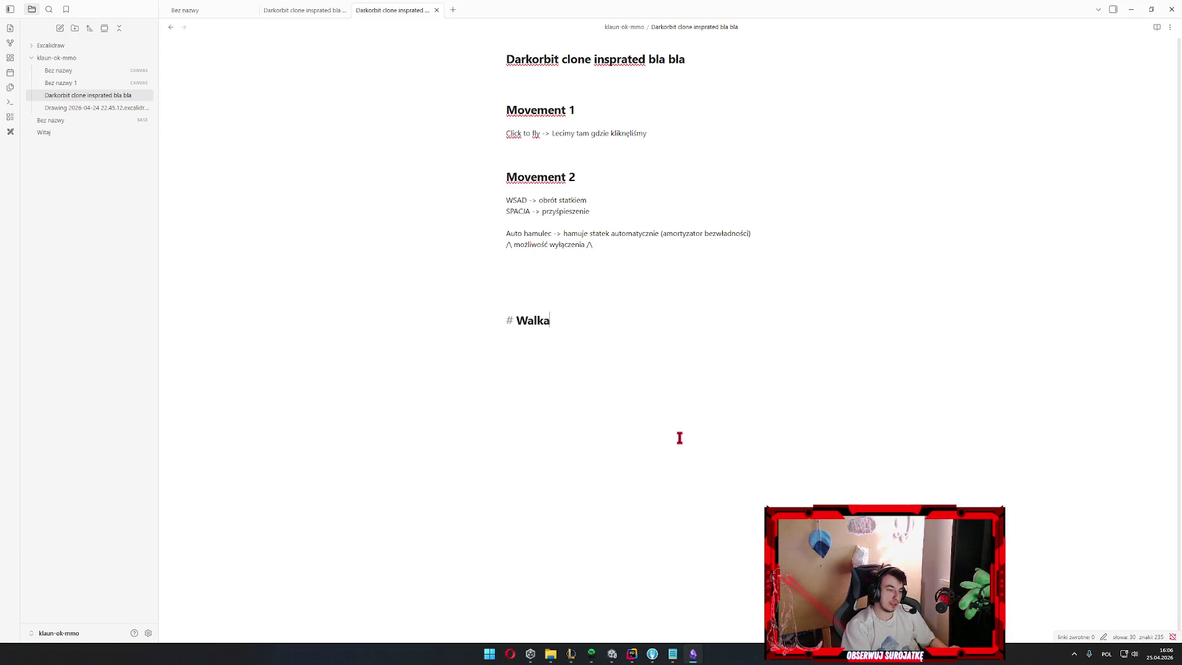
# Write the two Walka lines: mob kill time 5-15 s and quickly killing groups of very weak mobs
pyautogui.press('Return')
pyautogui.write('Czas zabi')
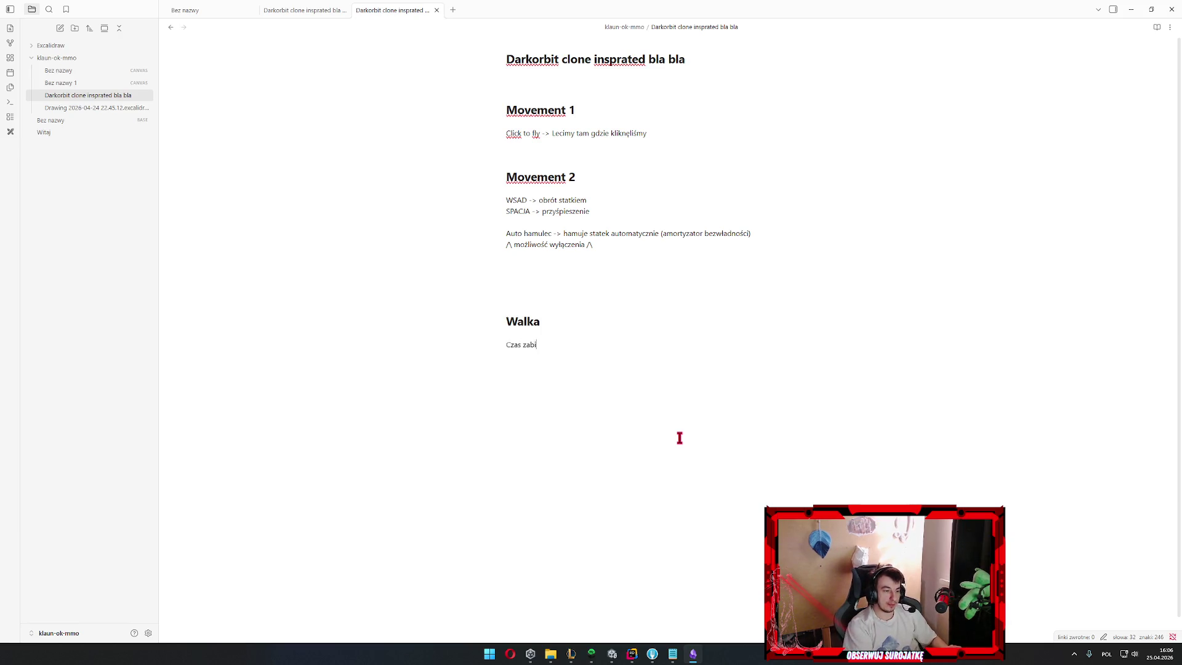
pyautogui.write('cia moba 5-')
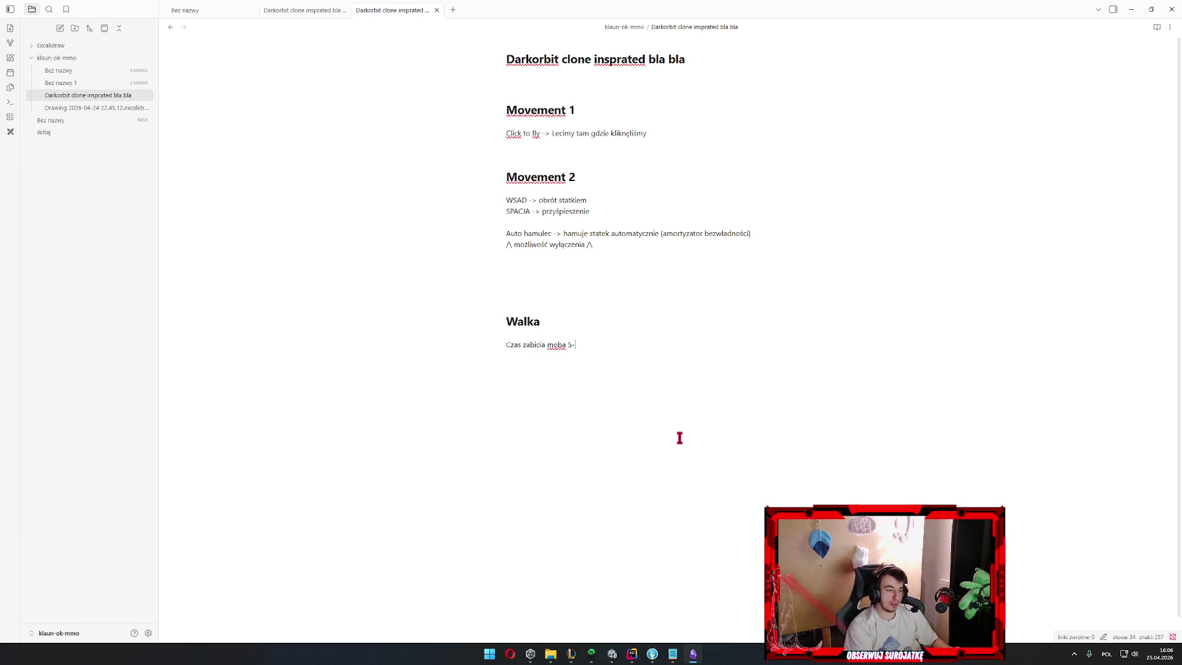
pyautogui.write('15 s')
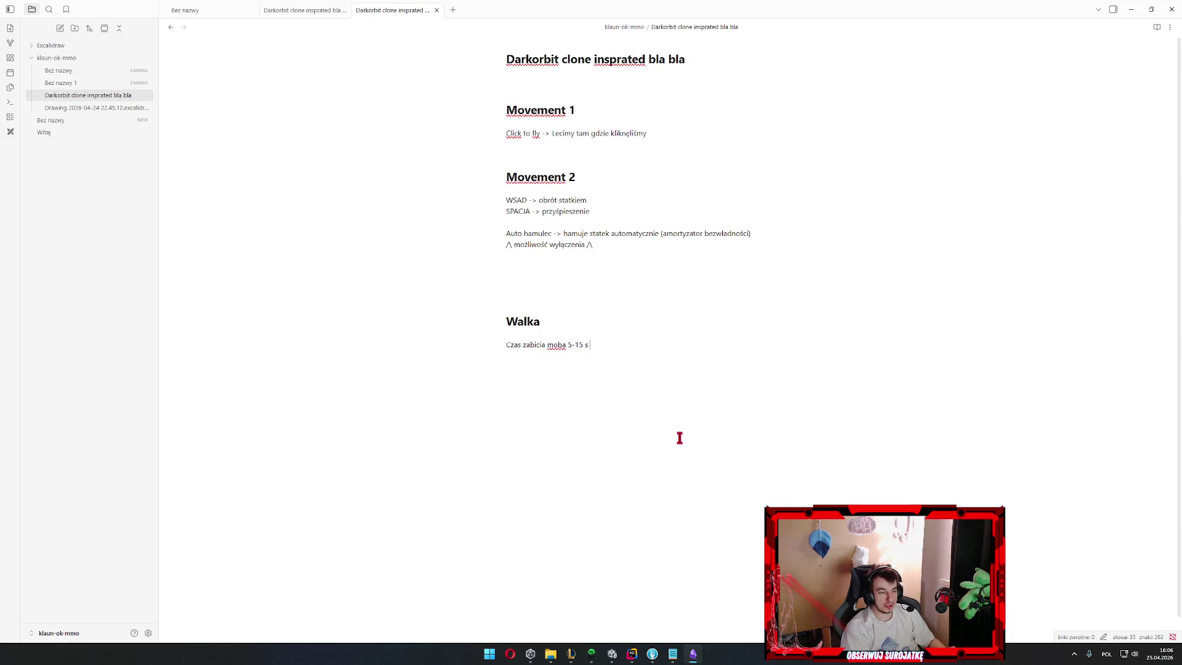
pyautogui.write(' (większość)')
pyautogui.press('Return')
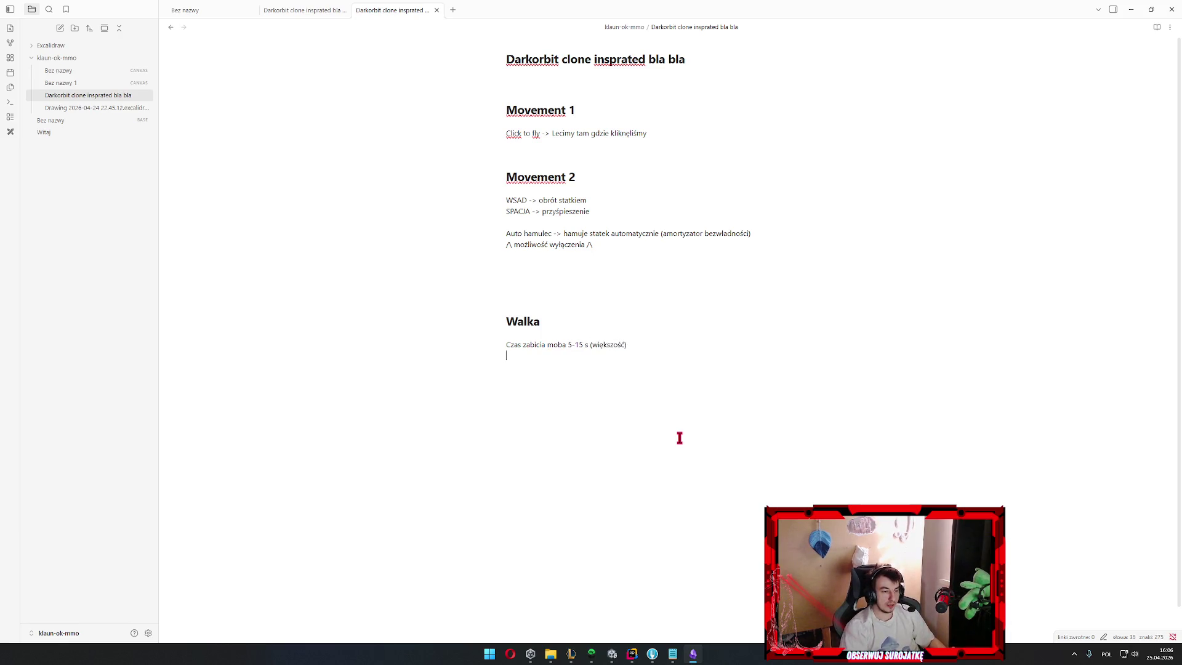
pyautogui.write('Ale też możliwość')
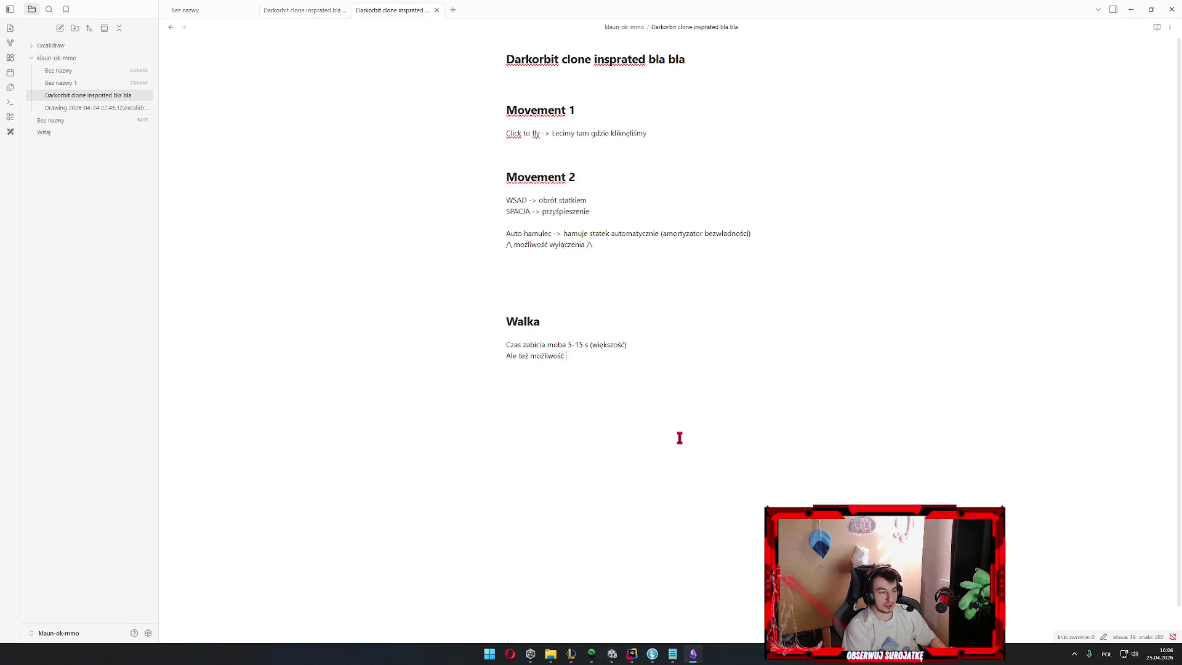
pyautogui.write(' łatwego zabijania gr')
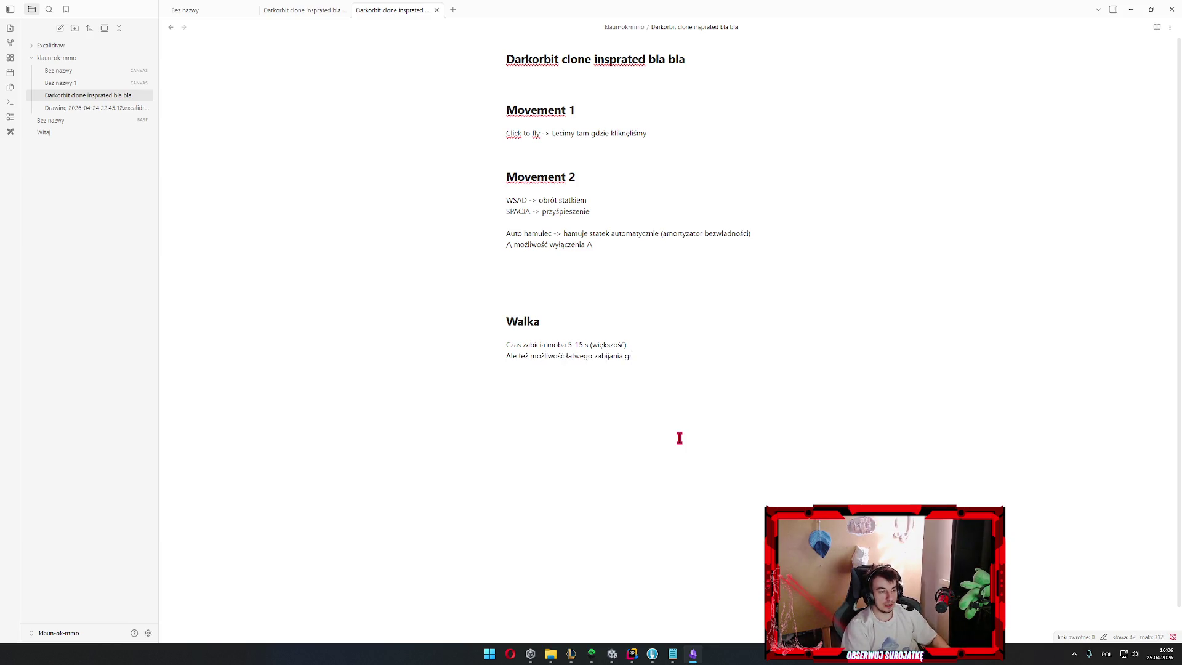
pyautogui.write('up ')
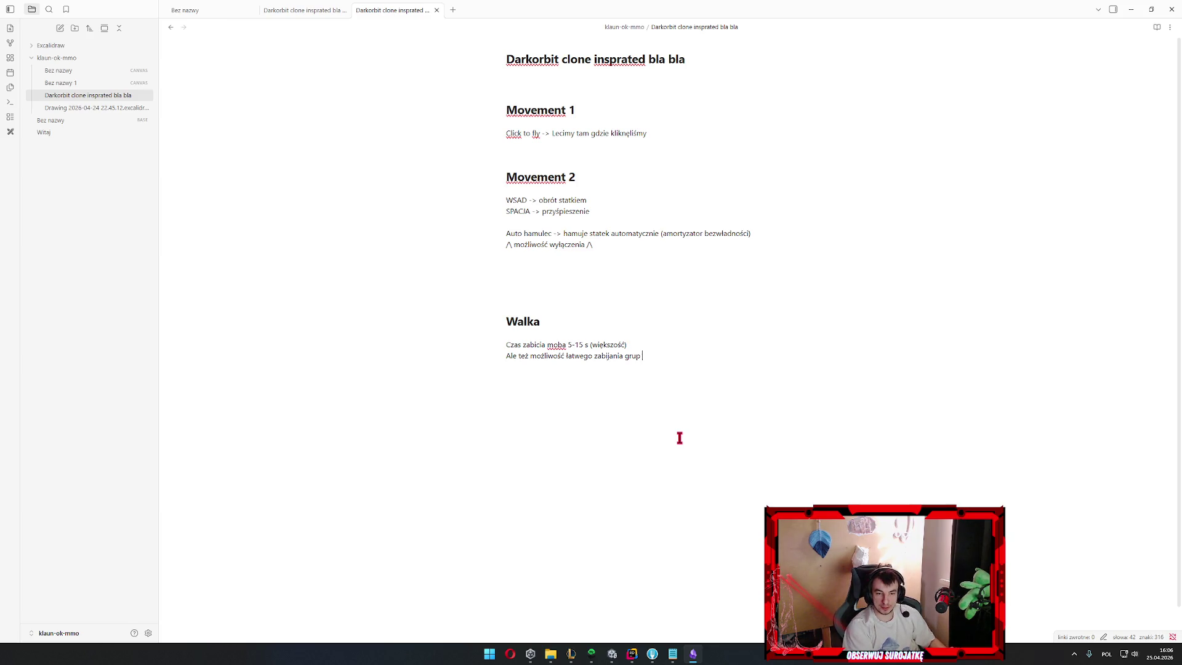
pyautogui.write('bardzo słabych mobów')
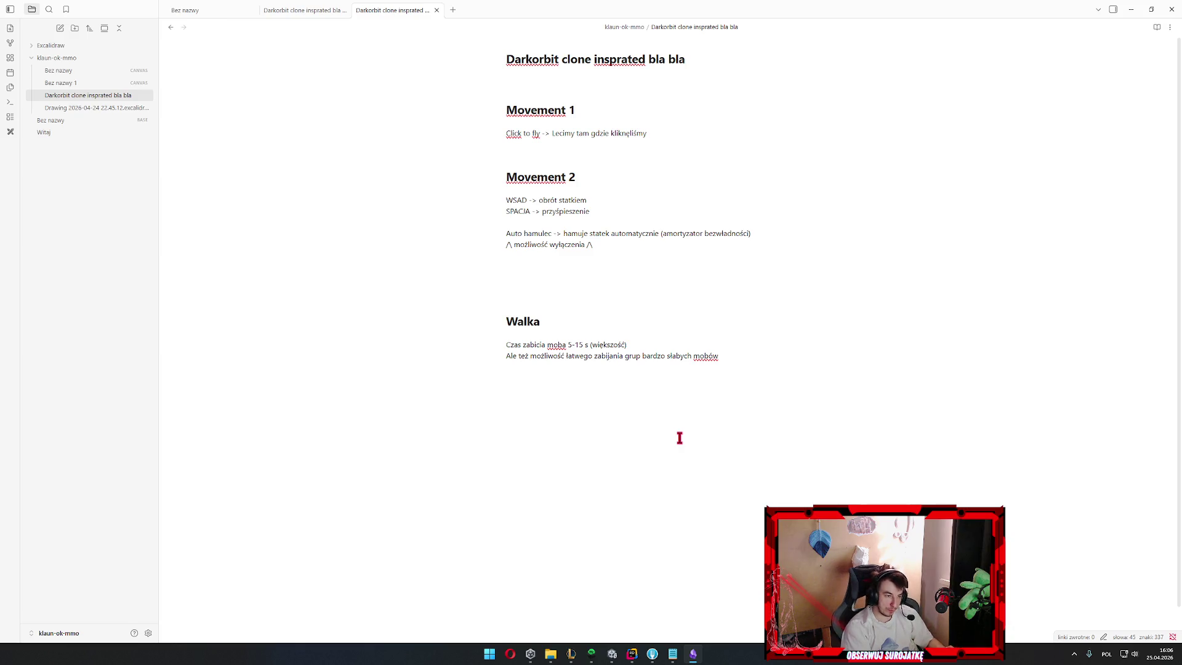
pyautogui.write(' bardzo szyb')
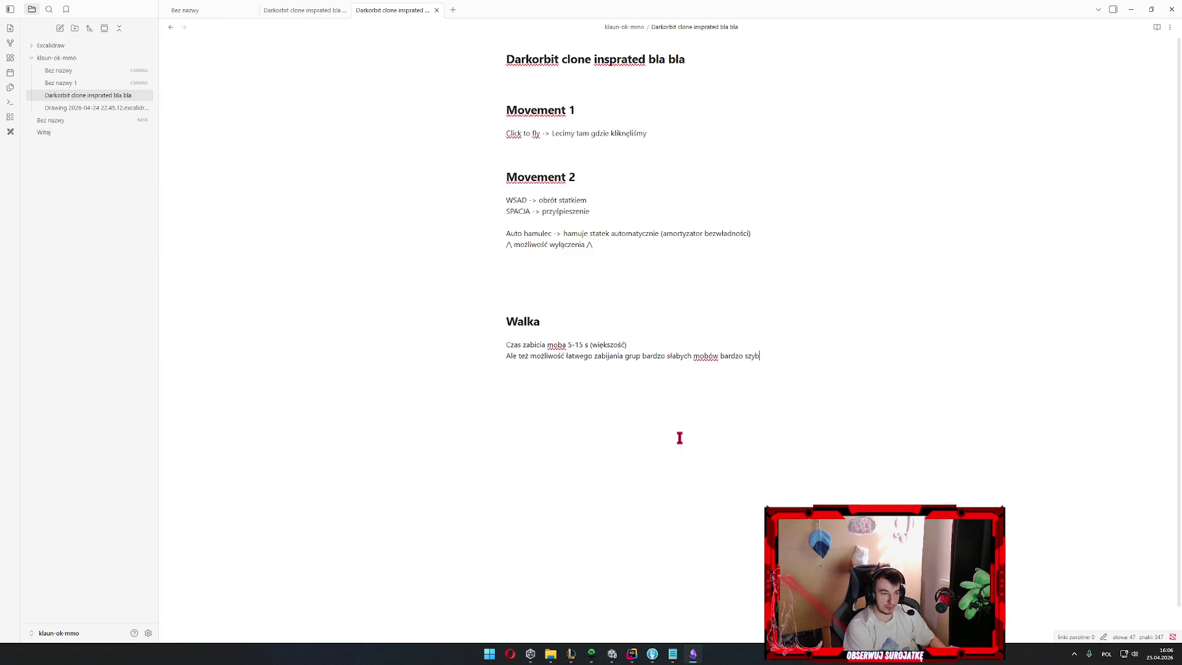
pyautogui.write('ki')
pyautogui.press('BackSpace')
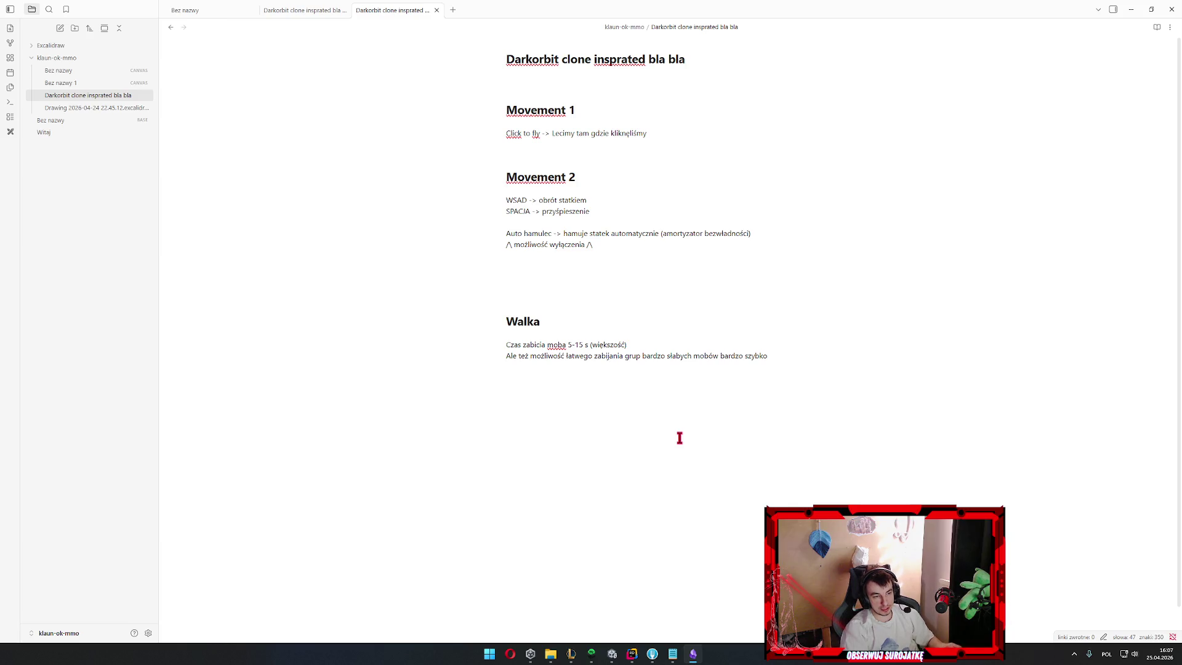
pyautogui.write('o.')
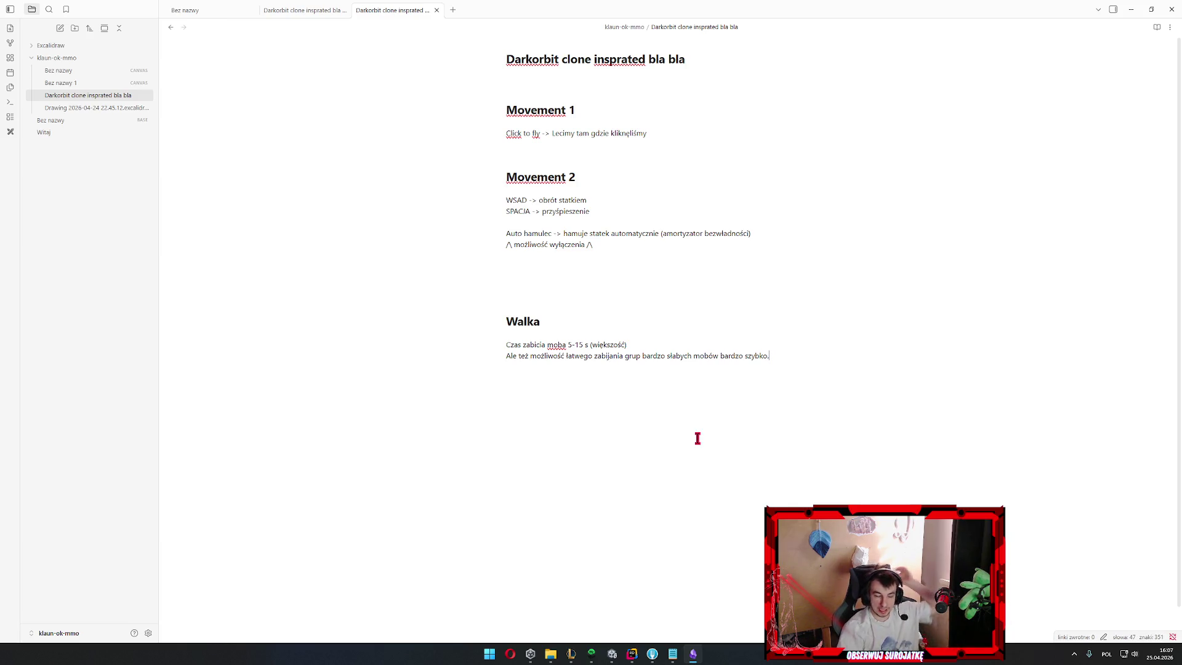
pyautogui.moveTo(785, 356); pyautogui.dragTo(422, 367)
pyautogui.click(461, 374)
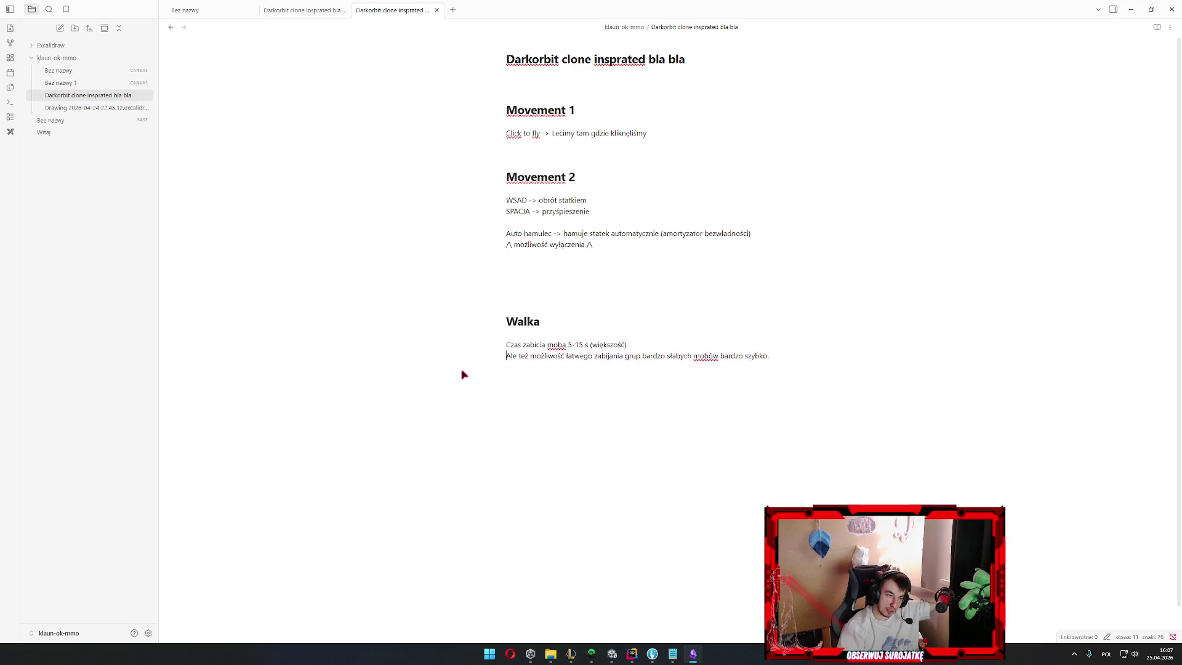
pyautogui.write('b')
pyautogui.press('BackSpace')
pyautogui.press('Up')
pyautogui.write('a) ')
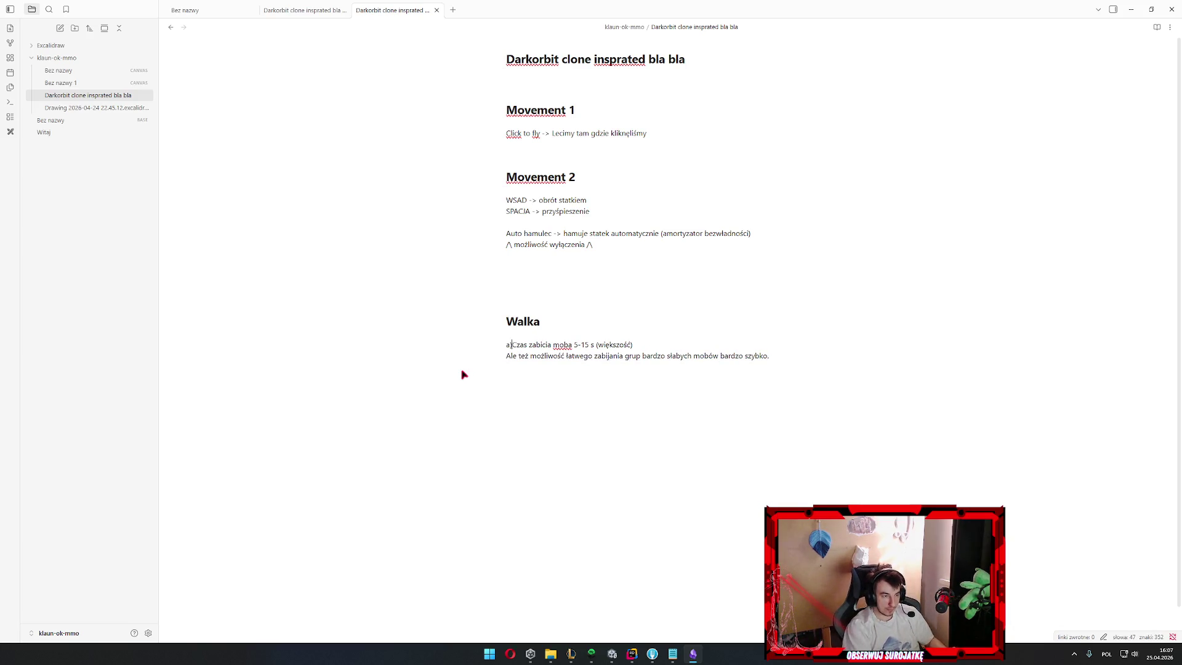
pyautogui.write('b)')
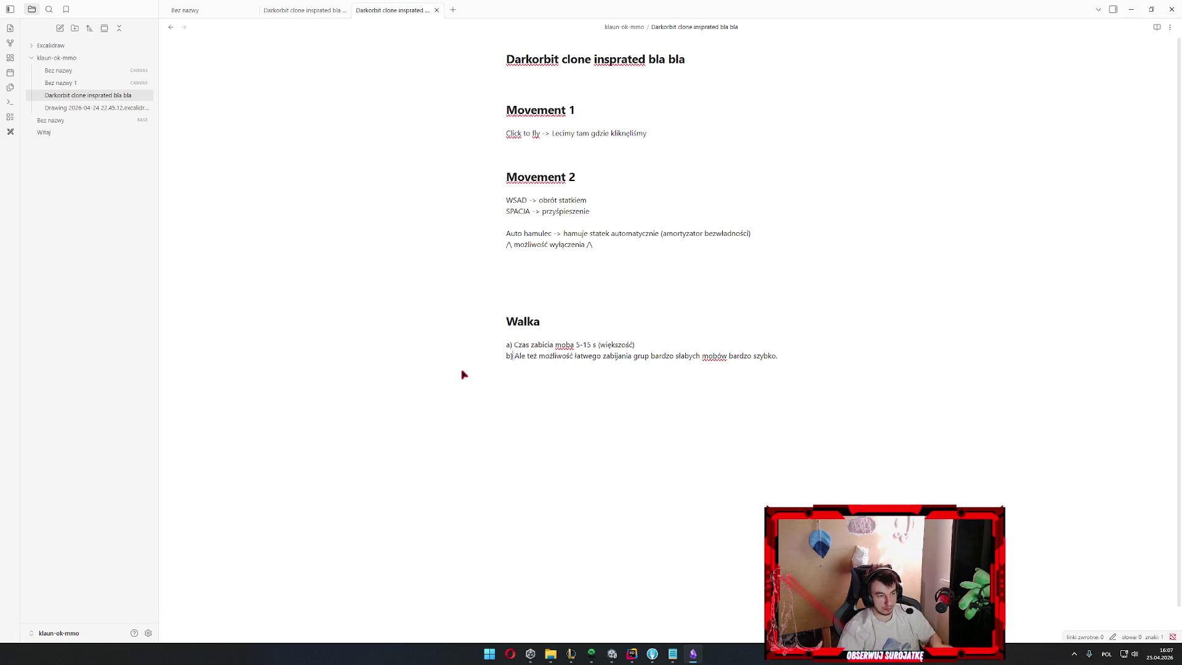
pyautogui.moveTo(507, 353); pyautogui.dragTo(825, 362)
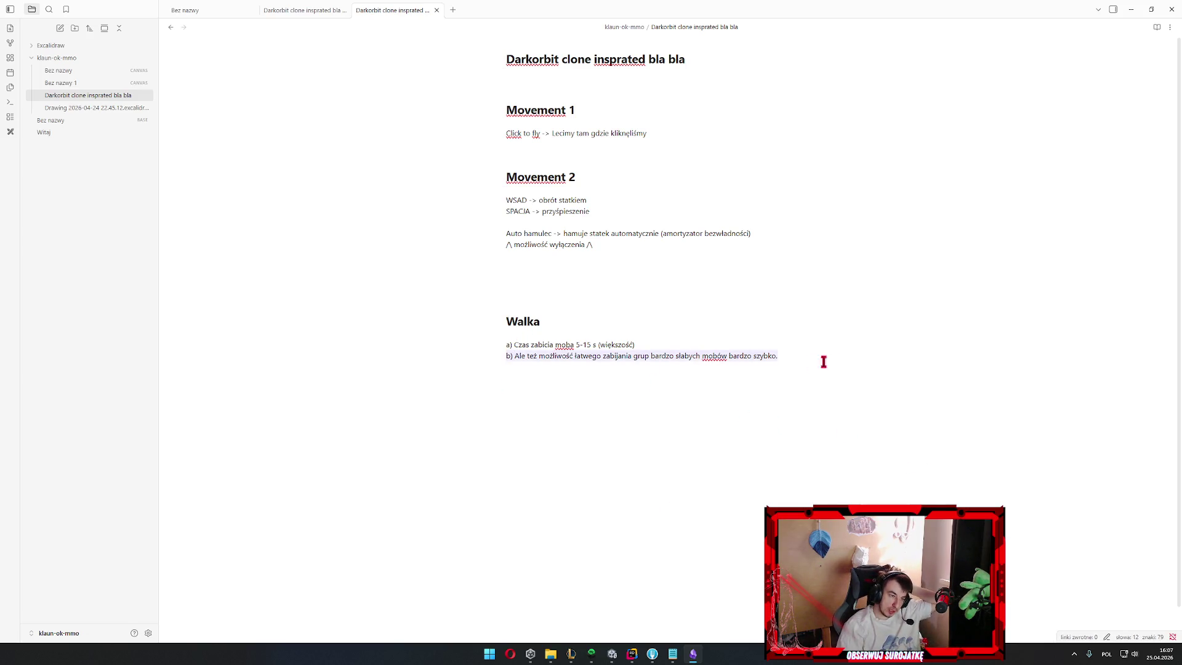
pyautogui.click(627, 413)
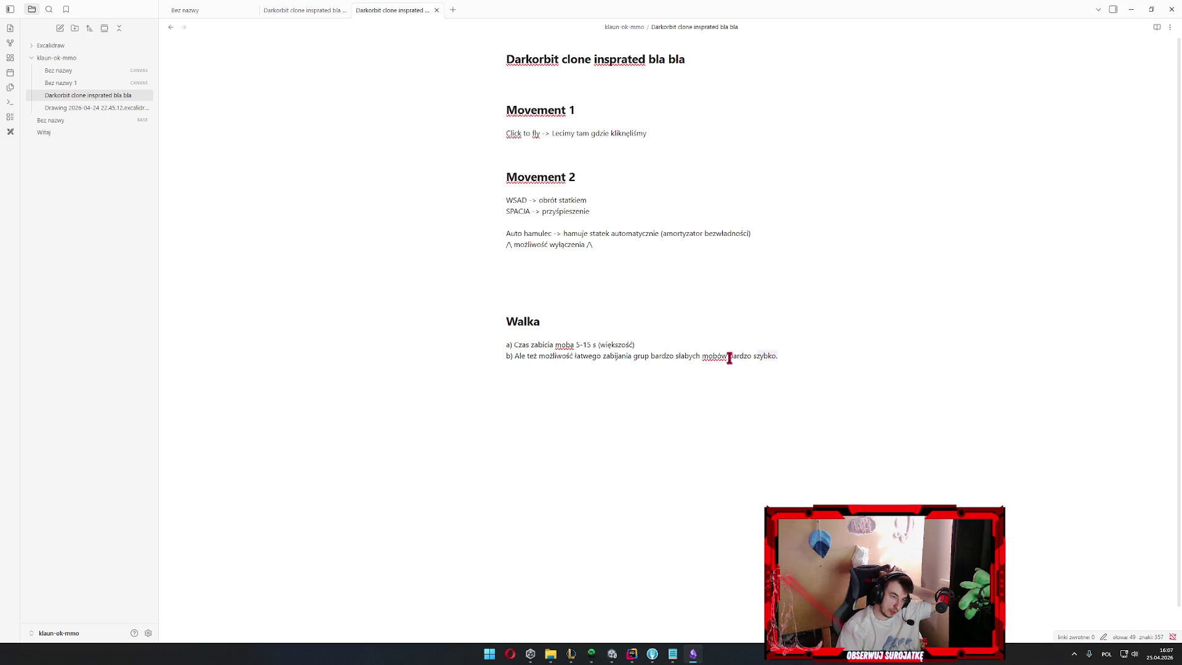
pyautogui.moveTo(779, 356); pyautogui.dragTo(396, 363)
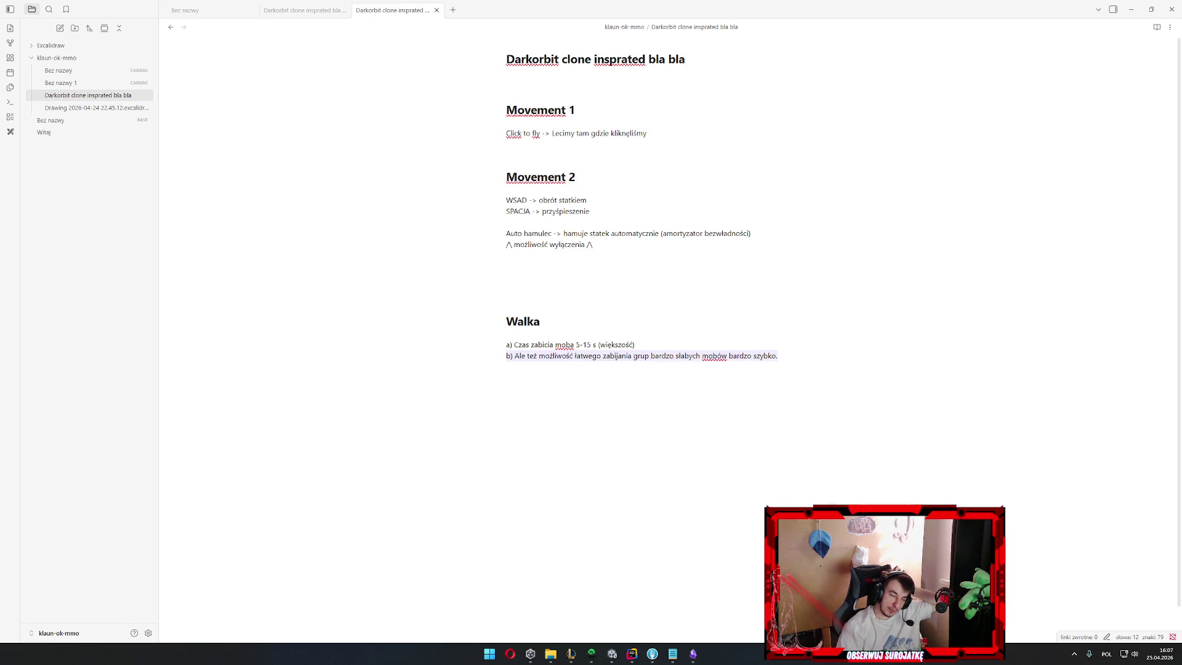
pyautogui.click(744, 352)
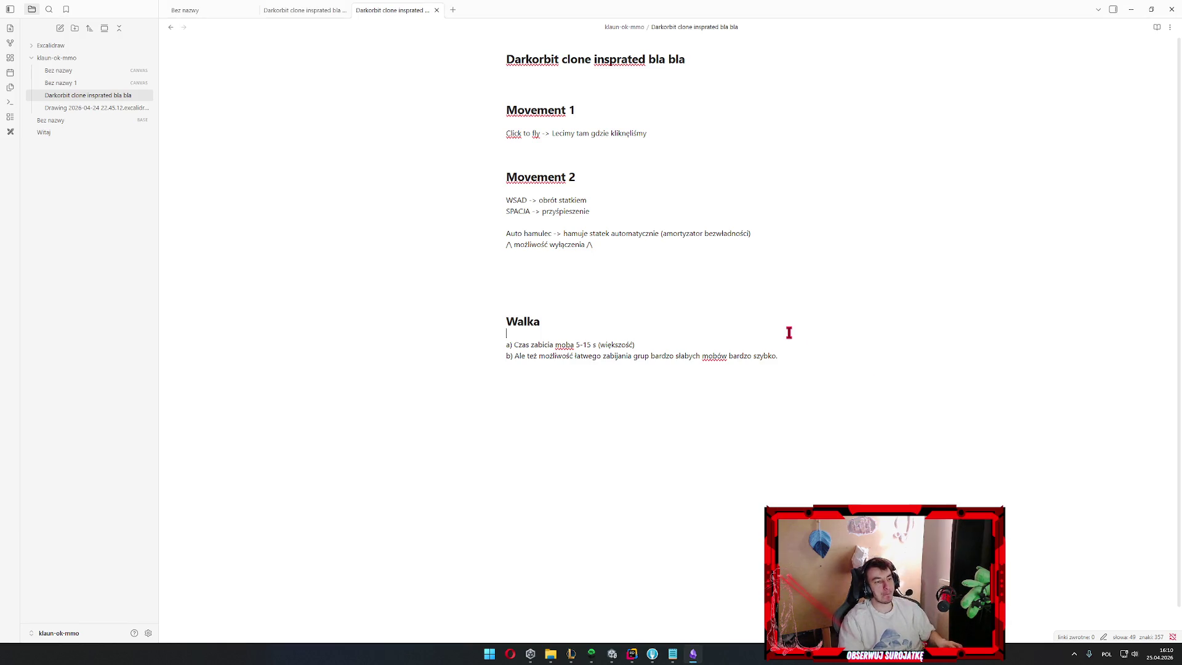
pyautogui.press('Up')
pyautogui.press('Down')
pyautogui.press('Up')
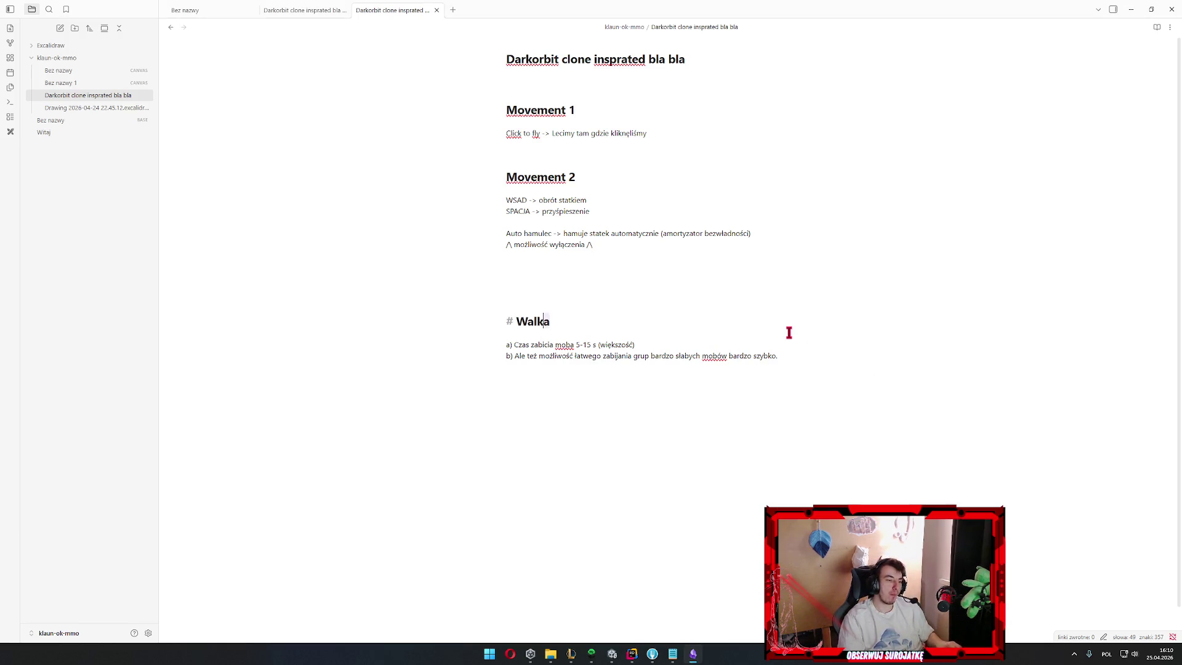
pyautogui.press('Down')
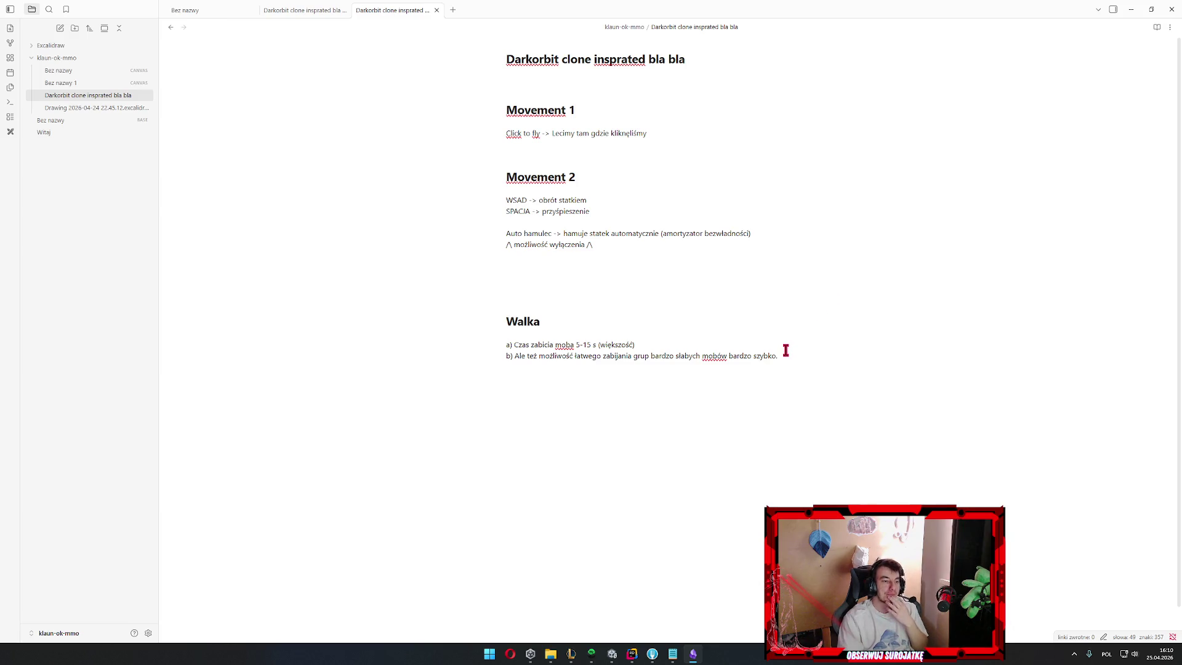
pyautogui.moveTo(786, 350); pyautogui.dragTo(524, 356)
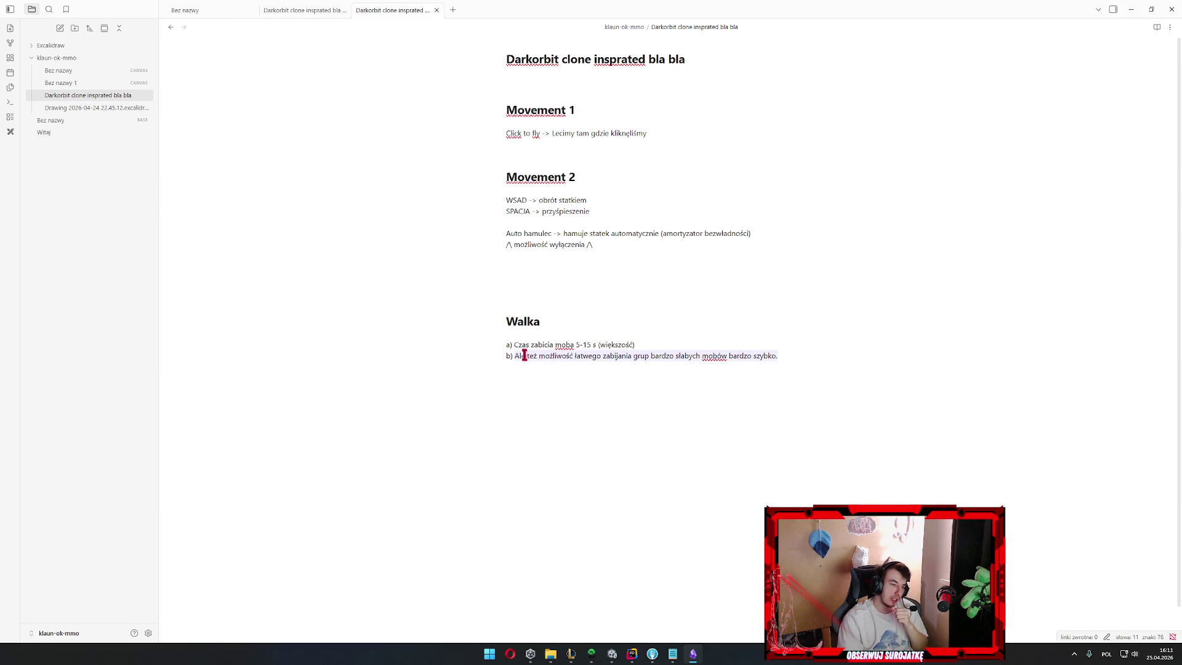
pyautogui.moveTo(514, 356); pyautogui.dragTo(807, 356)
pyautogui.click(666, 295)
pyautogui.moveTo(544, 177); pyautogui.dragTo(597, 258)
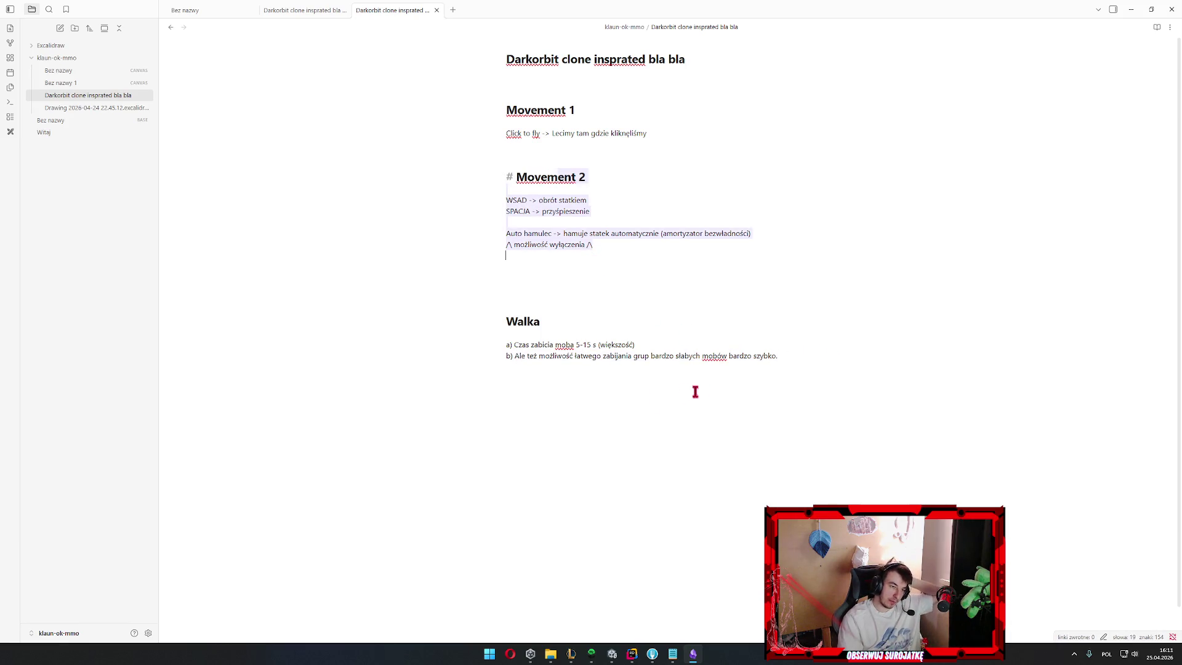
pyautogui.click(640, 404)
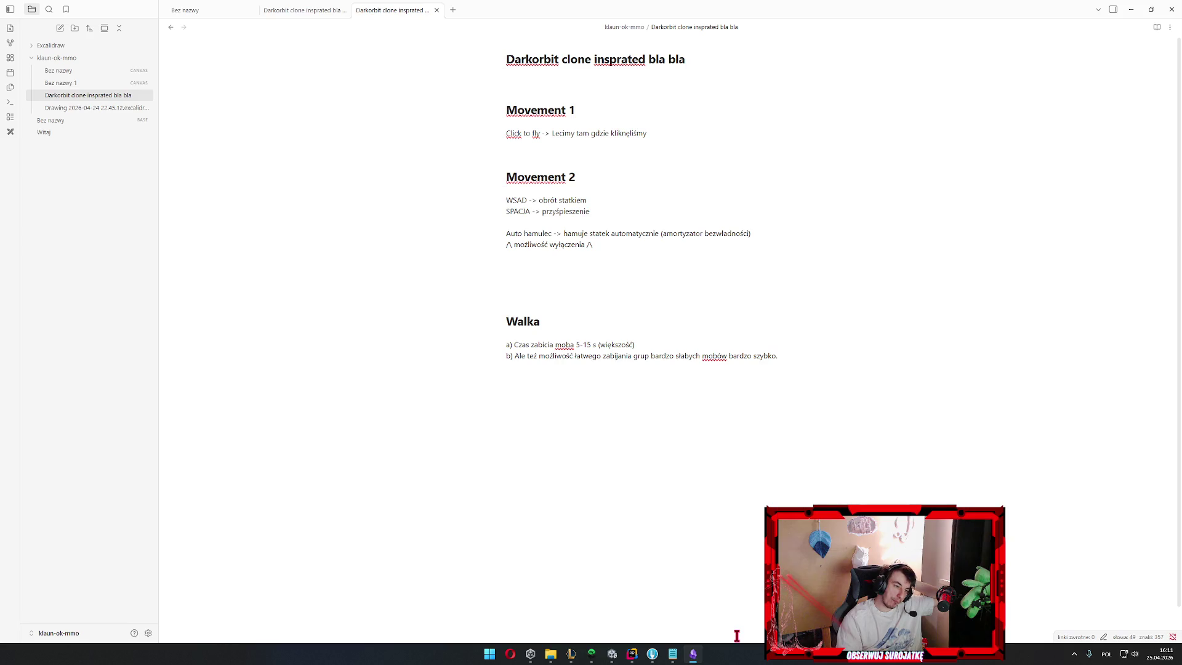
pyautogui.click(625, 321)
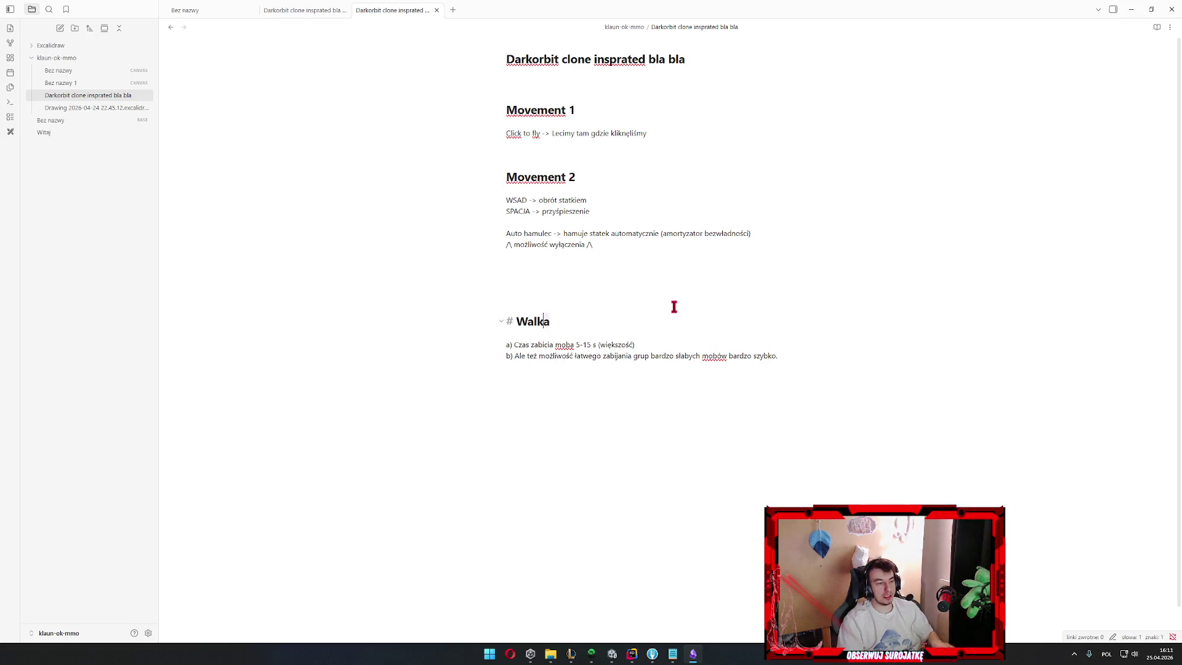
pyautogui.press('Right')
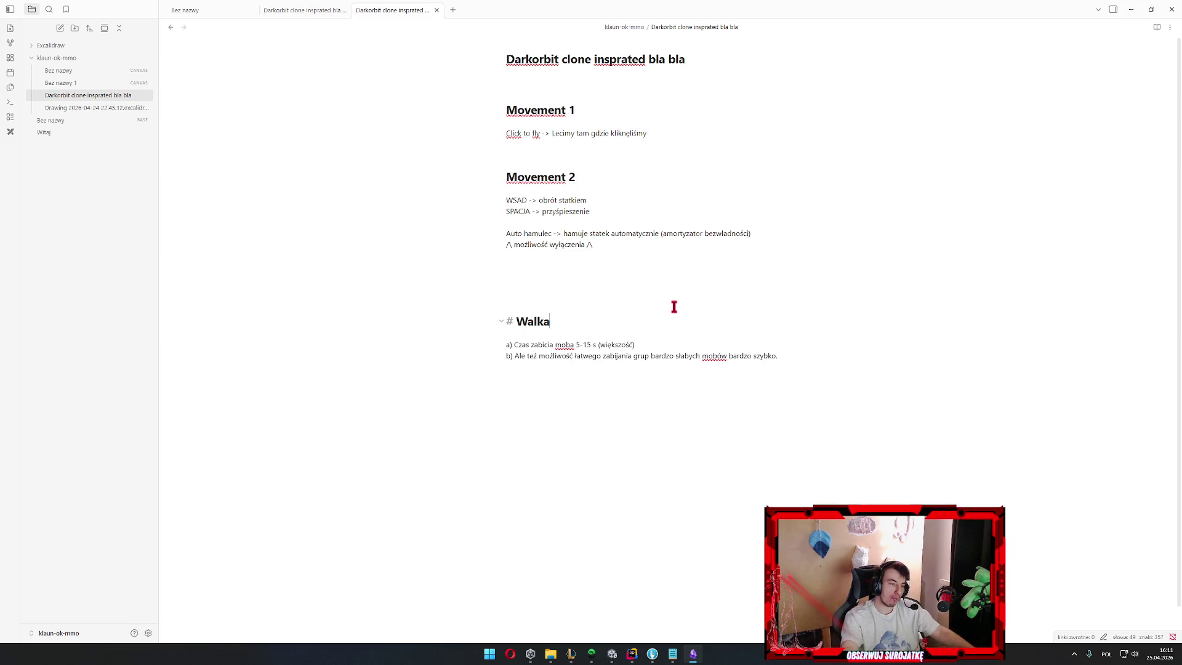
pyautogui.click(548, 262)
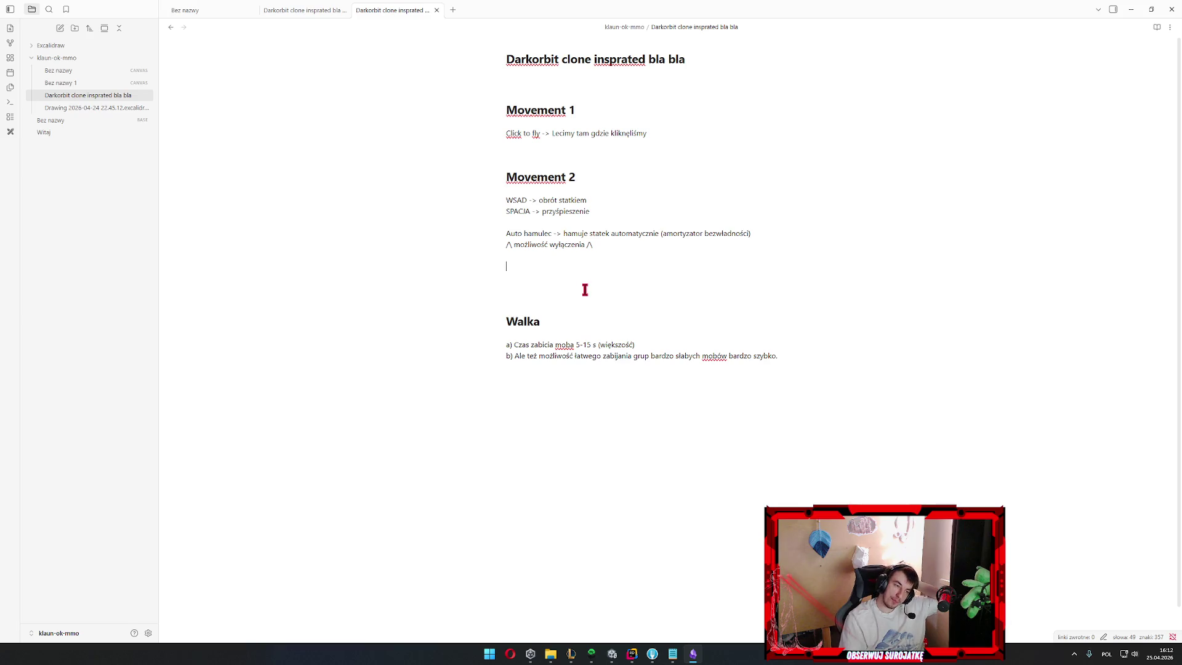
pyautogui.moveTo(562, 253); pyautogui.dragTo(573, 293)
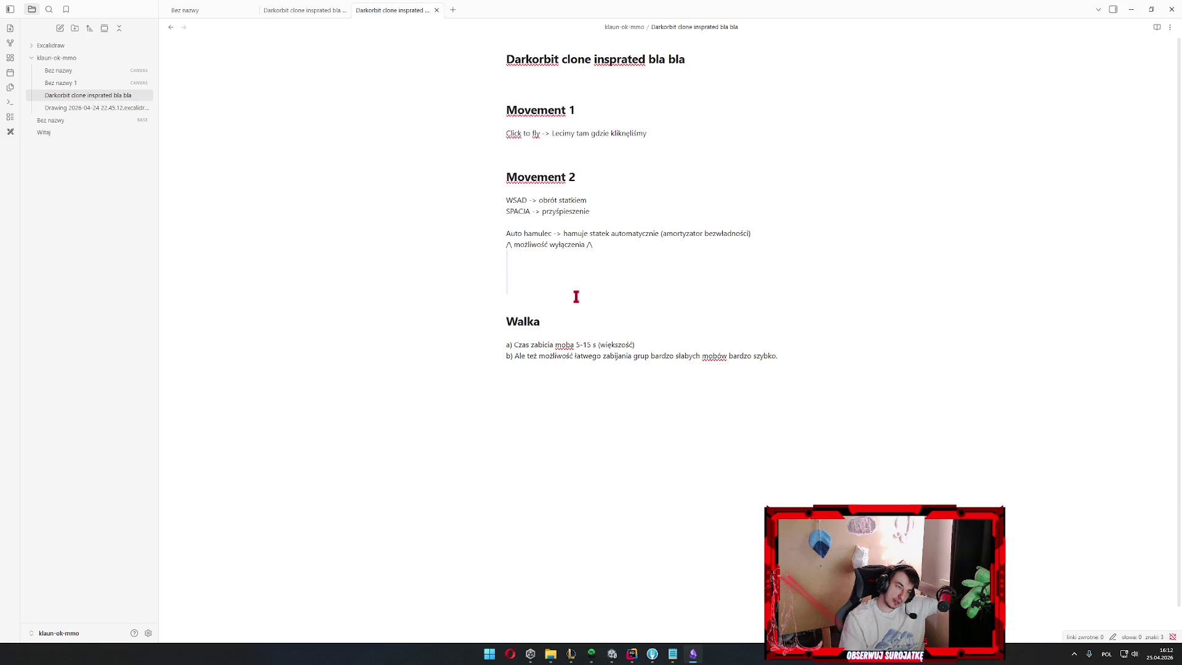
pyautogui.moveTo(572, 294)
pyautogui.mouseDown()
pyautogui.moveTo(579, 250)
pyautogui.moveTo(557, 256)
pyautogui.moveTo(567, 287)
pyautogui.moveTo(623, 267)
pyautogui.mouseUp()
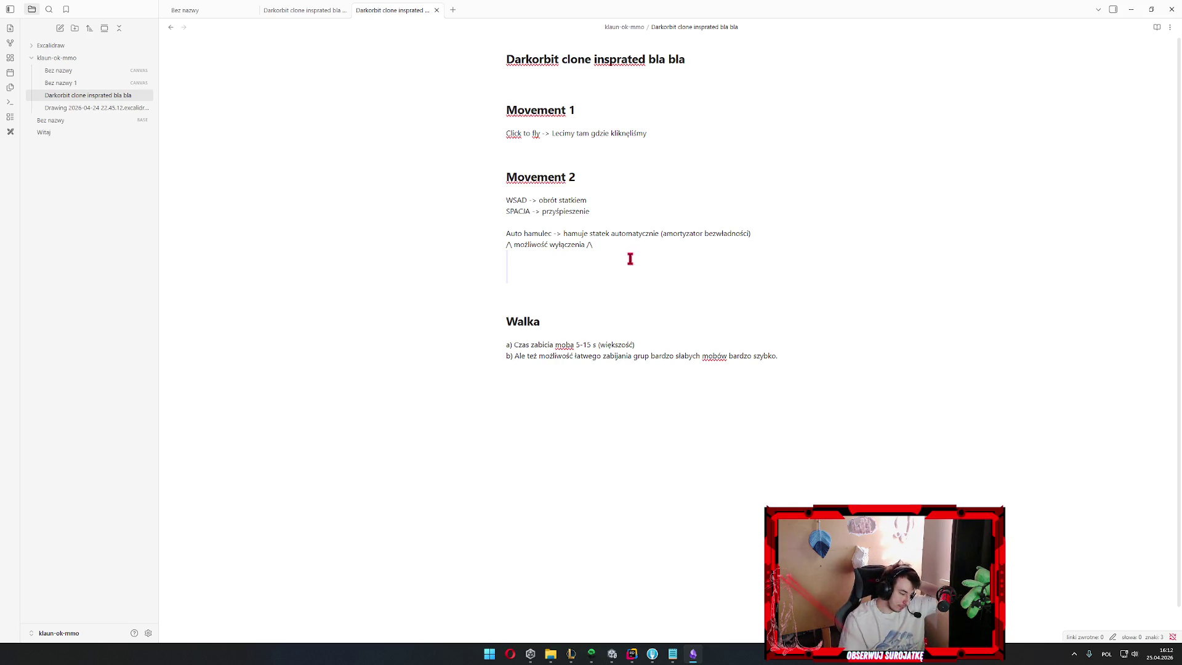
pyautogui.click(578, 282)
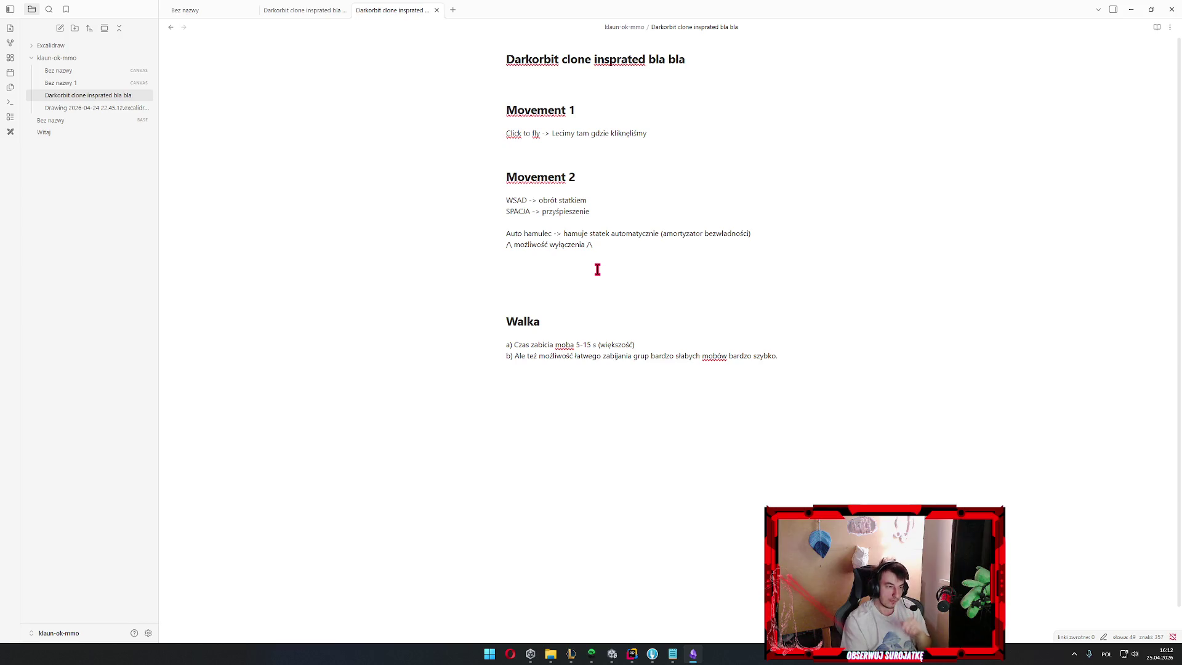
# Delete the extra blank lines above the Walka heading and return the caret to the a) line
pyautogui.press('BackSpace')
pyautogui.press('Delete')
pyautogui.press('Delete')
pyautogui.press('Down')
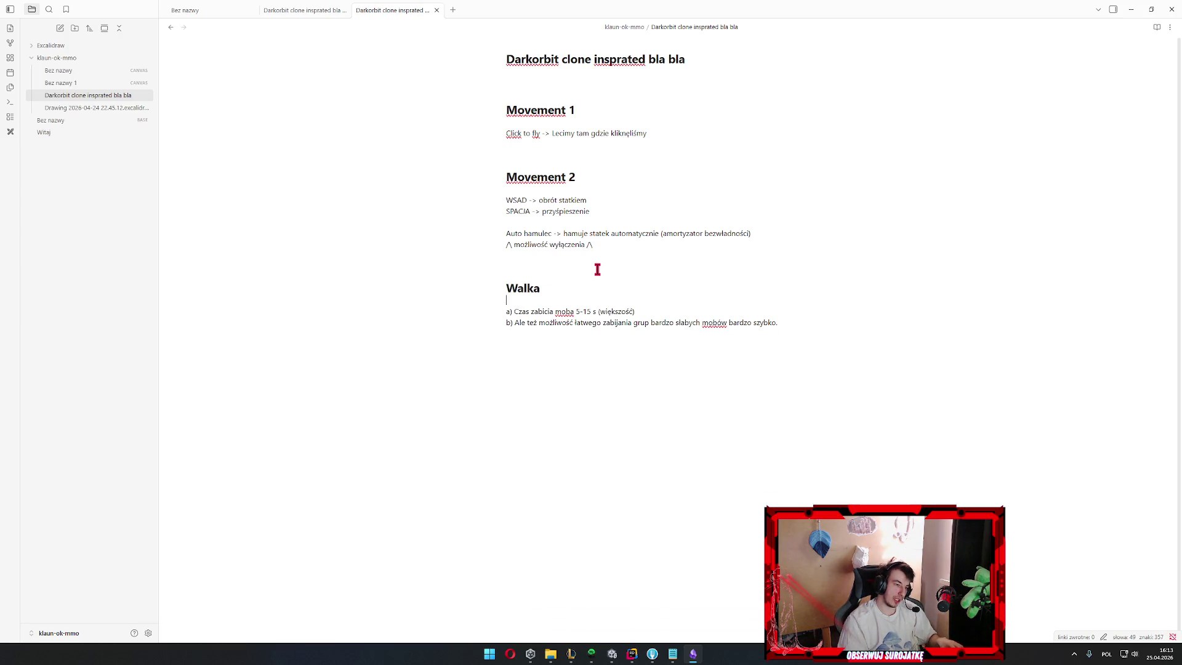
pyautogui.press('Up')
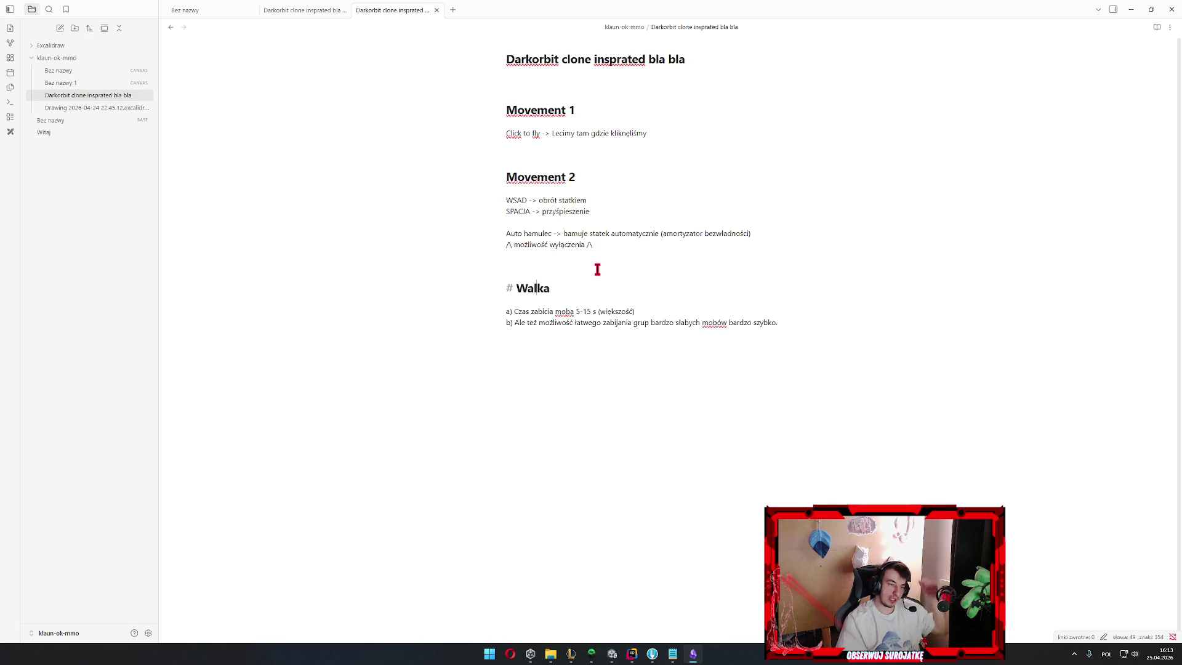
pyautogui.click(639, 311)
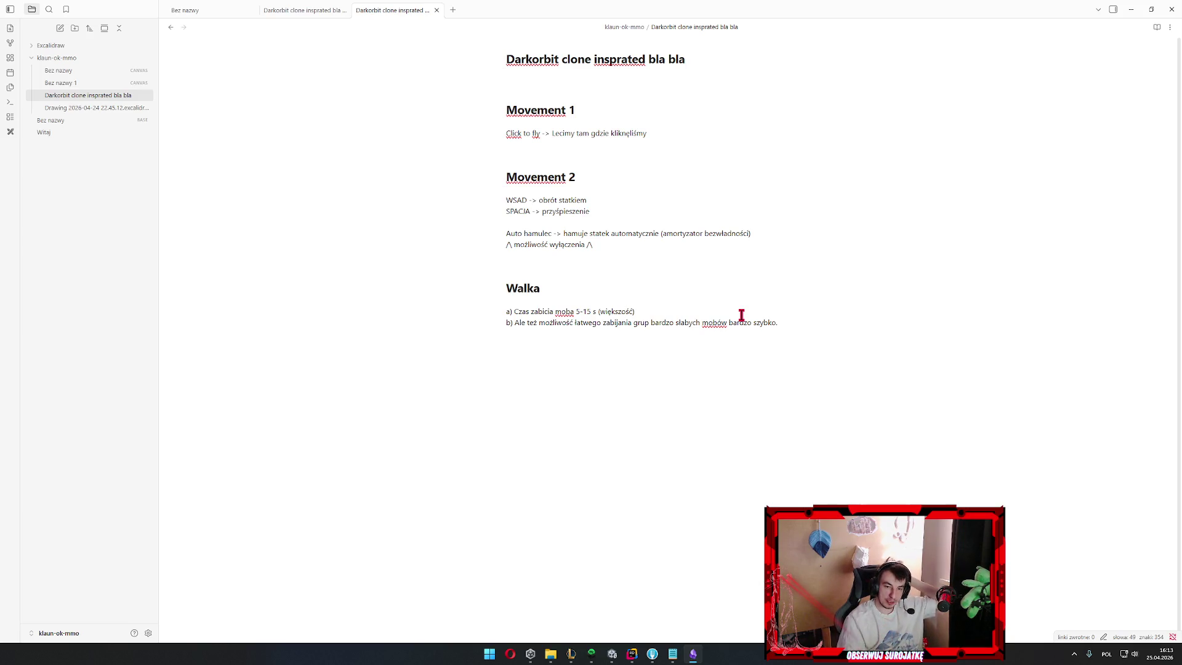
# Place the caret at the end of the 'b) … bardzo szybko' line to add a full stop
pyautogui.click(571, 288)
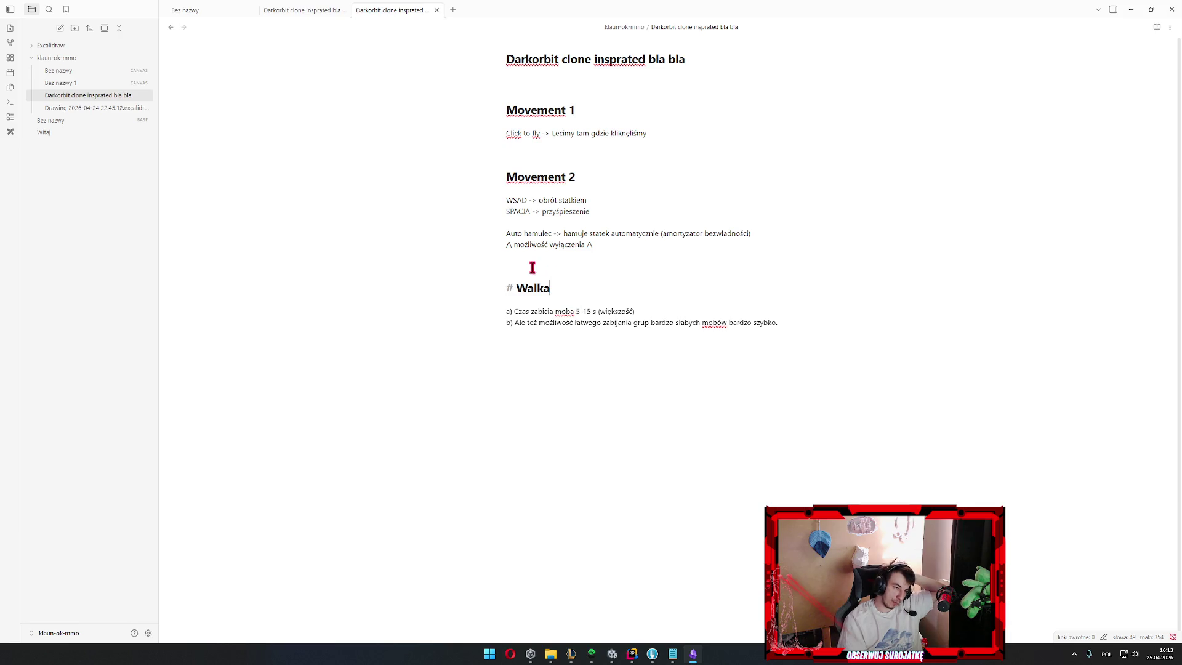
pyautogui.click(621, 398)
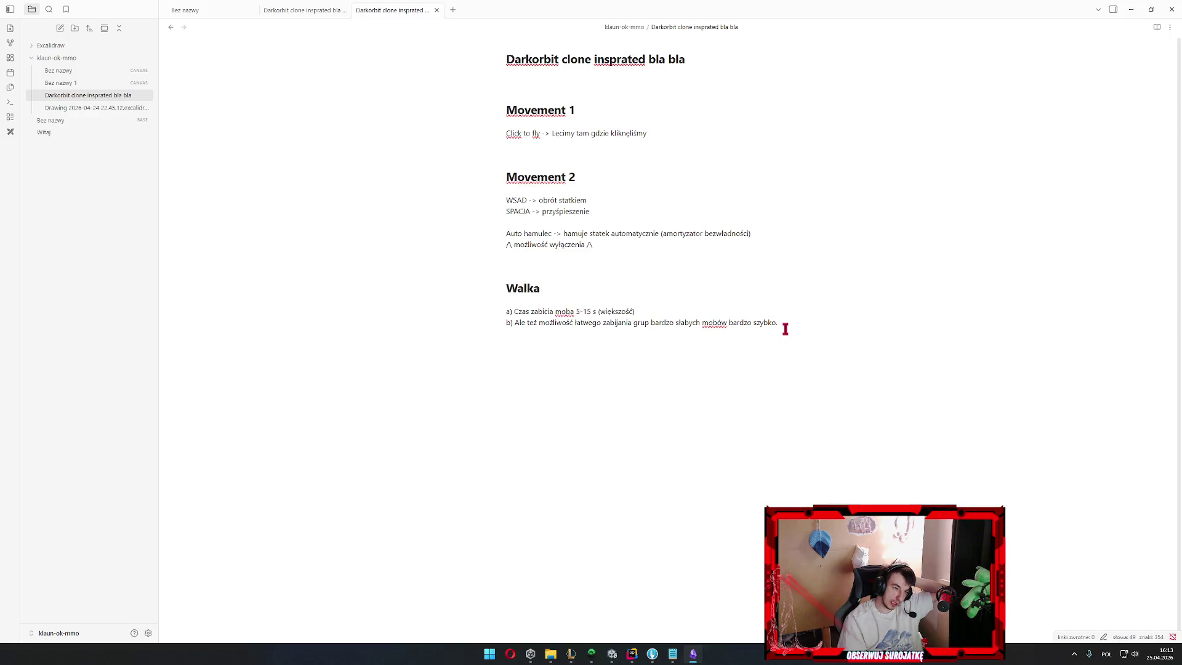
pyautogui.write('.')
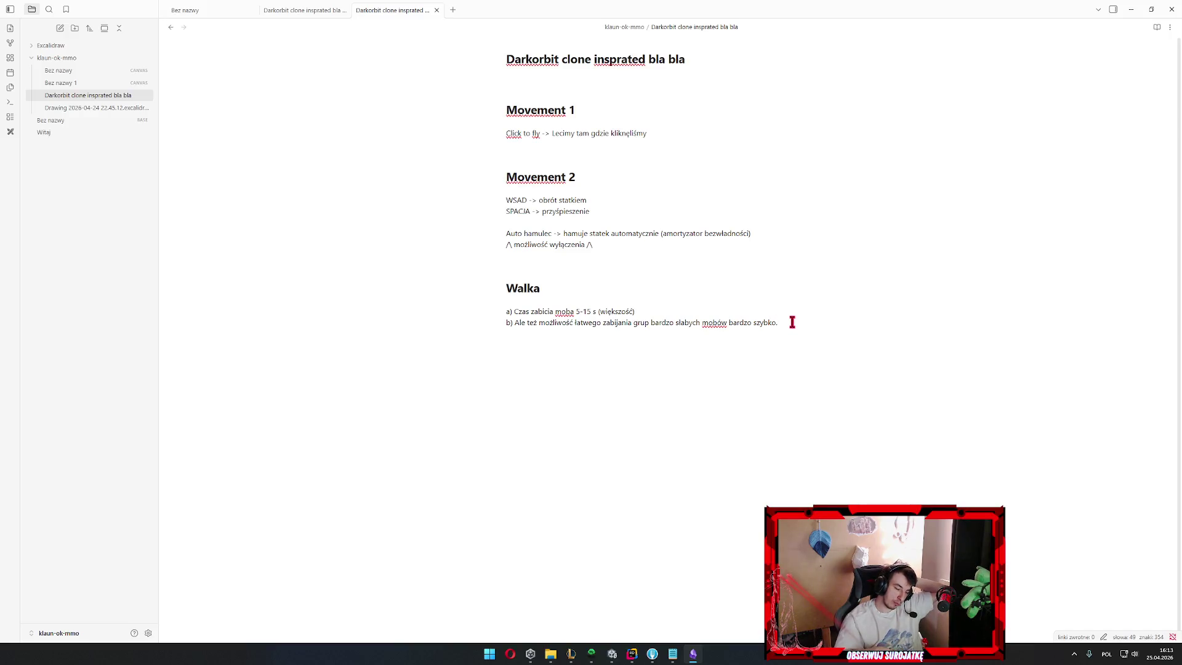
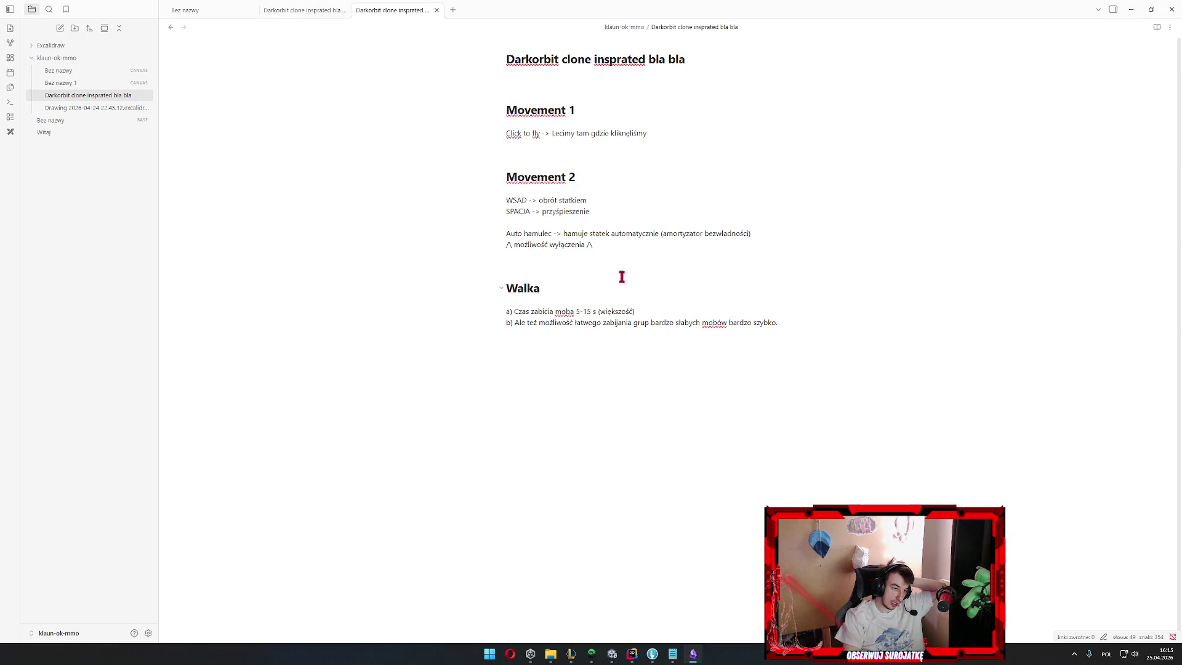
# Put the caret at the end of the Walka list and start an empty line below it
pyautogui.click(587, 289)
pyautogui.click(673, 374)
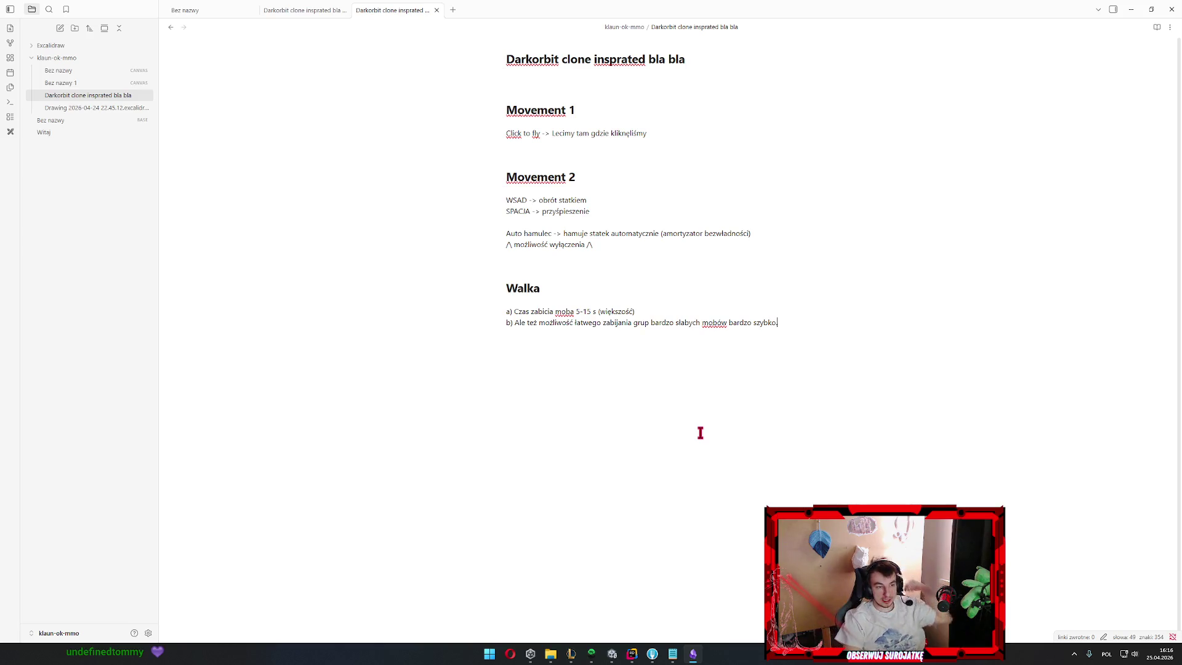
pyautogui.press('Return')
pyautogui.press('Return')
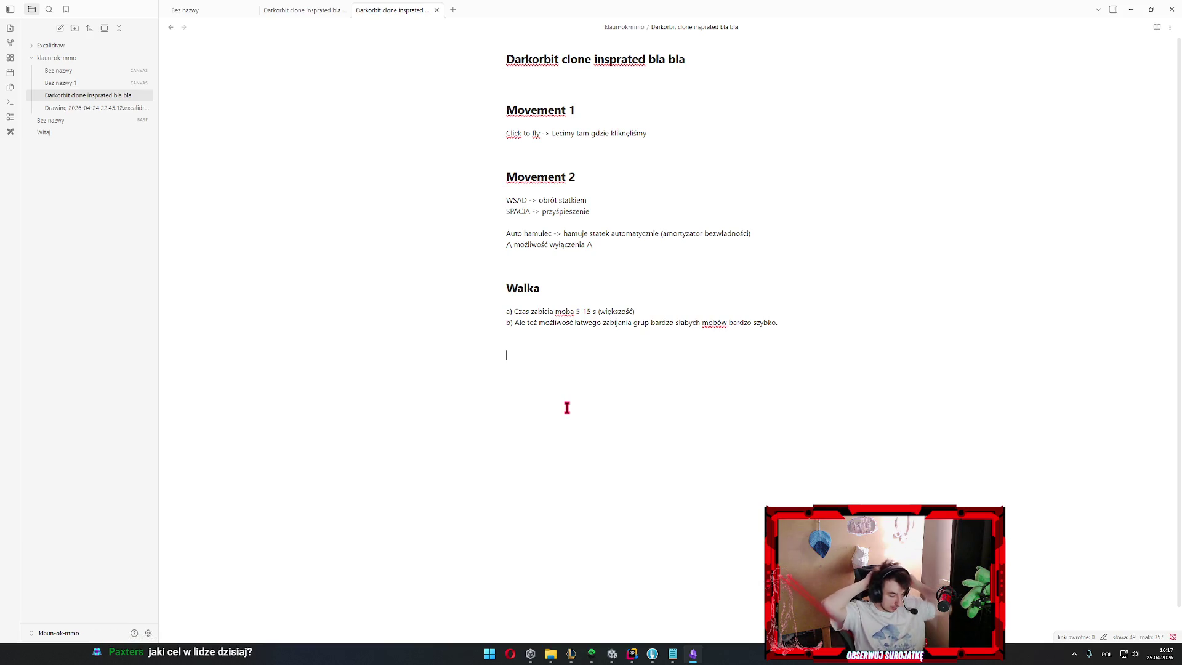
pyautogui.write('TR')
# Write the '## Typy laserów i osłon' heading under Walka with an empty line beneath it
pyautogui.press('BackSpace')
pyautogui.press('BackSpace')
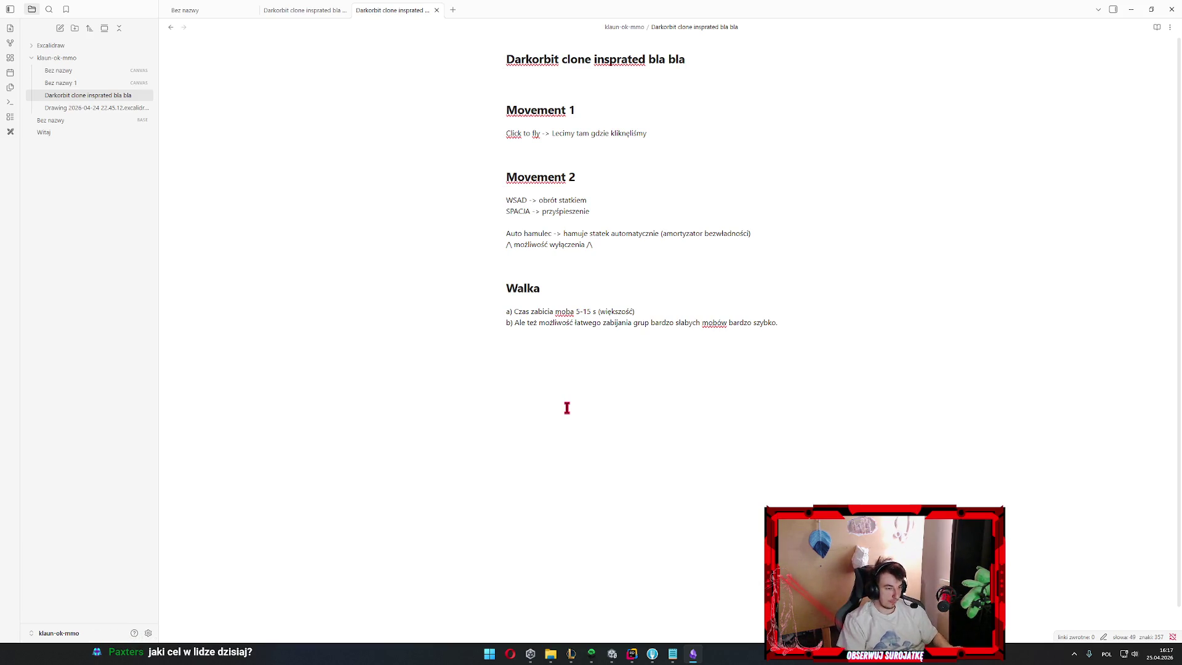
pyautogui.write('## Ty')
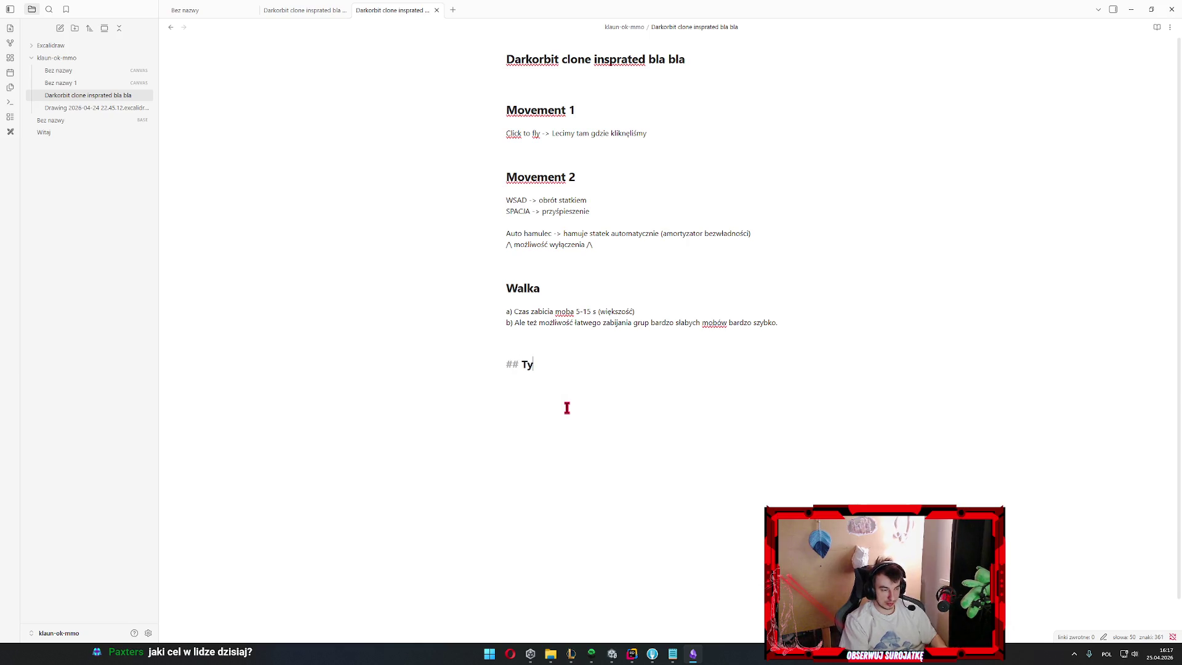
pyautogui.write('py laserów i os')
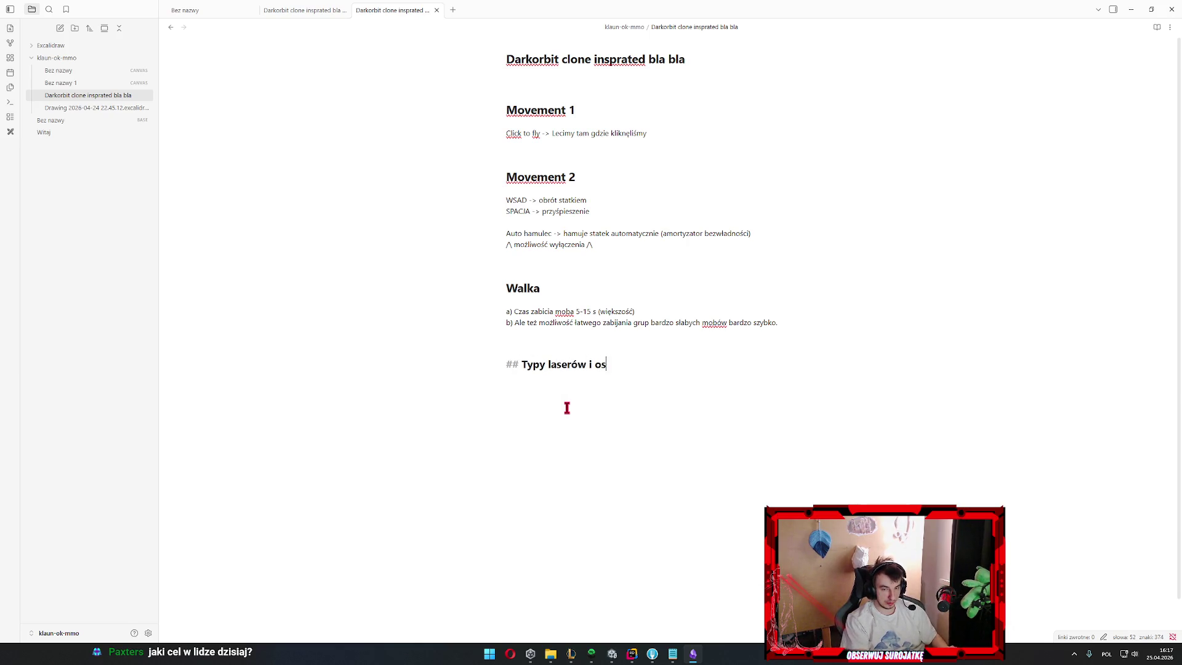
pyautogui.write('łon')
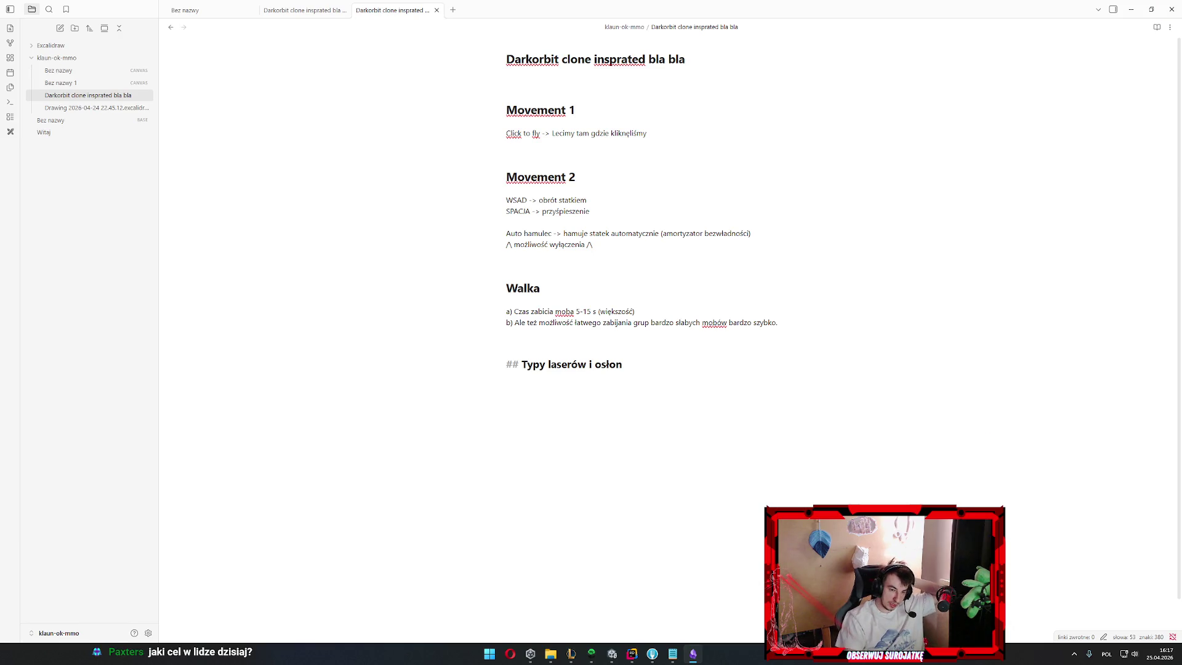
pyautogui.press('Return')
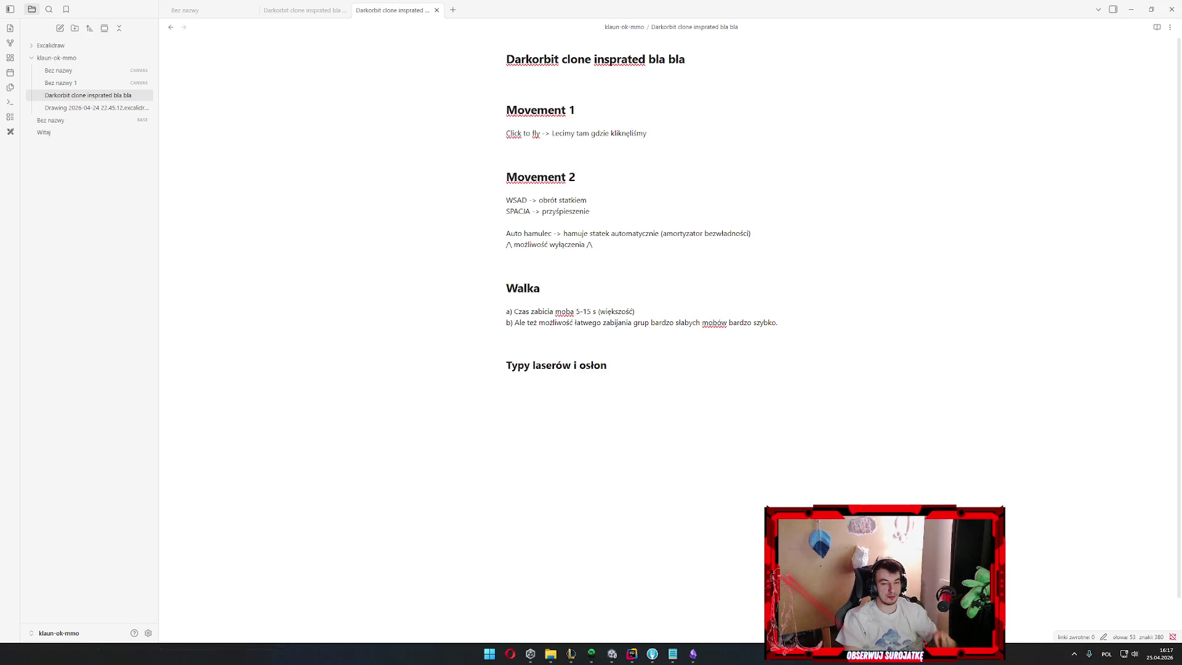
pyautogui.click(637, 489)
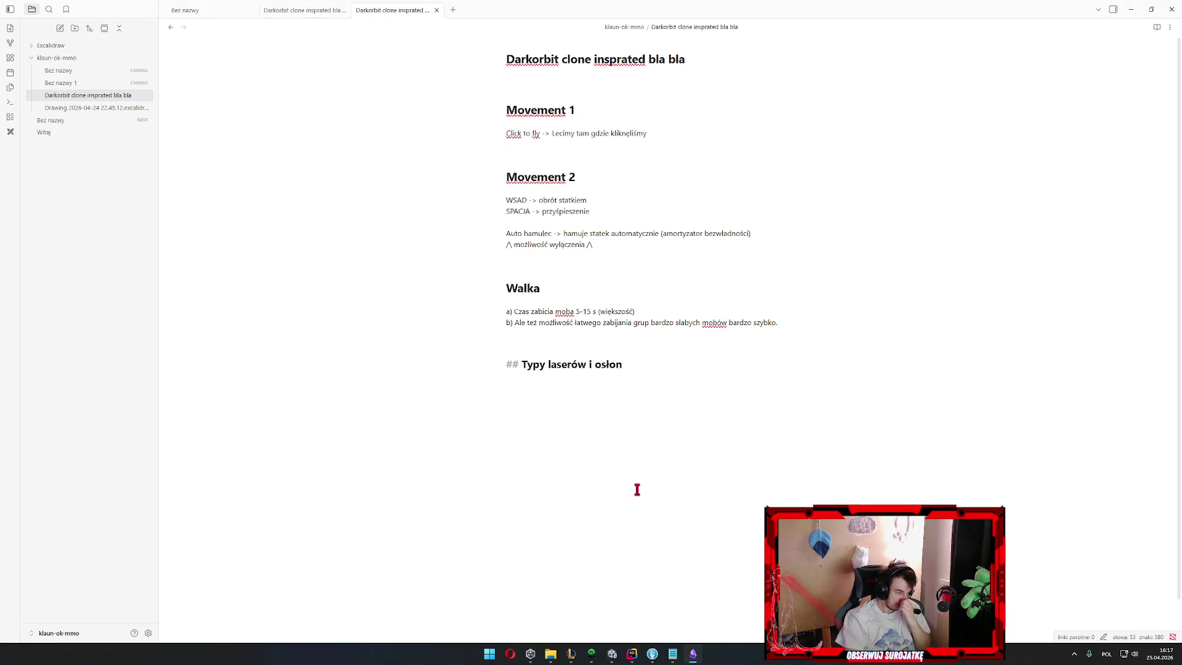
pyautogui.press('Return')
pyautogui.press('Return')
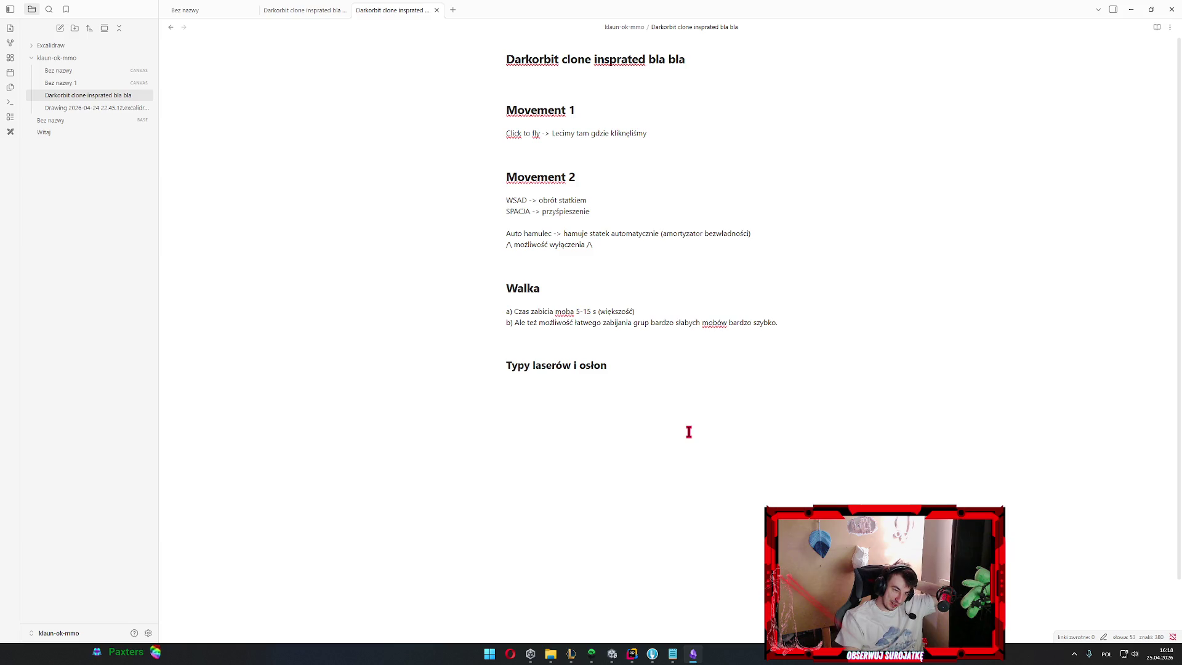
pyautogui.click(570, 654)
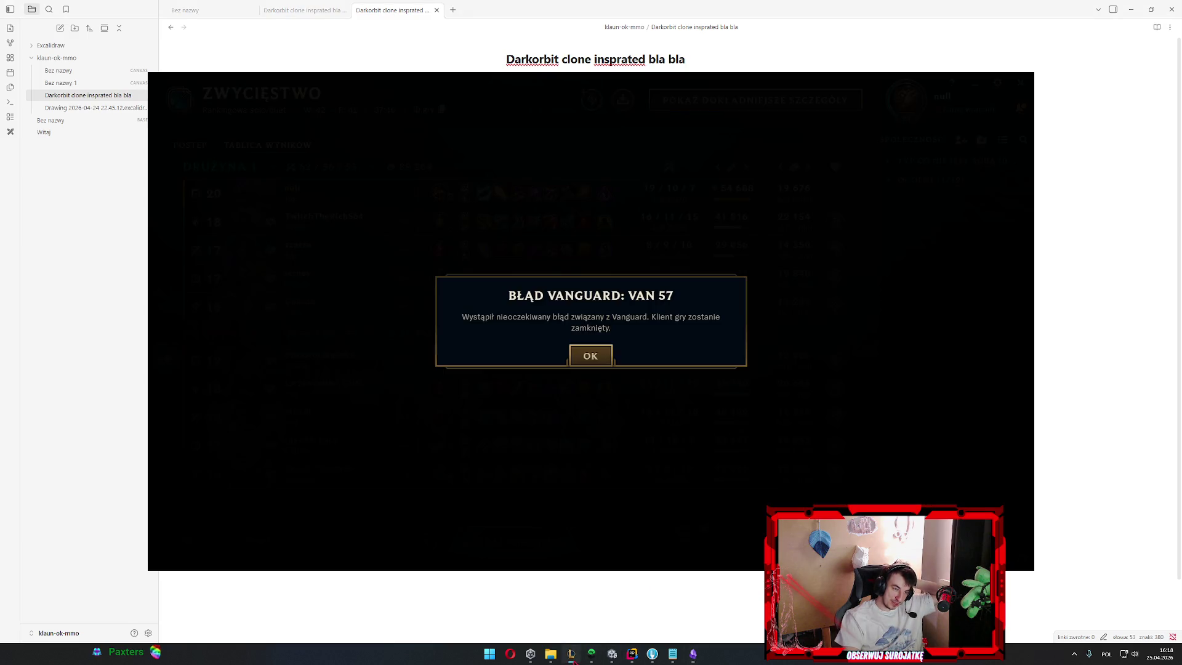
# Confirm OK on the Vanguard error so the League client closes and the note reappears
pyautogui.click(590, 355)
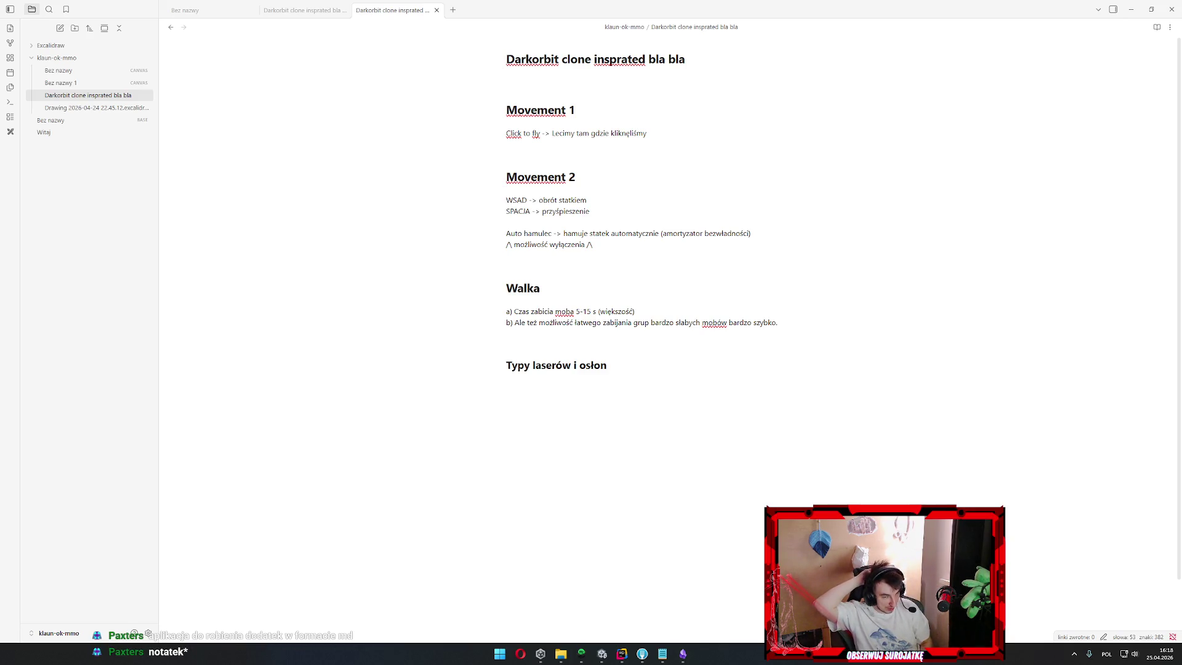
pyautogui.click(777, 463)
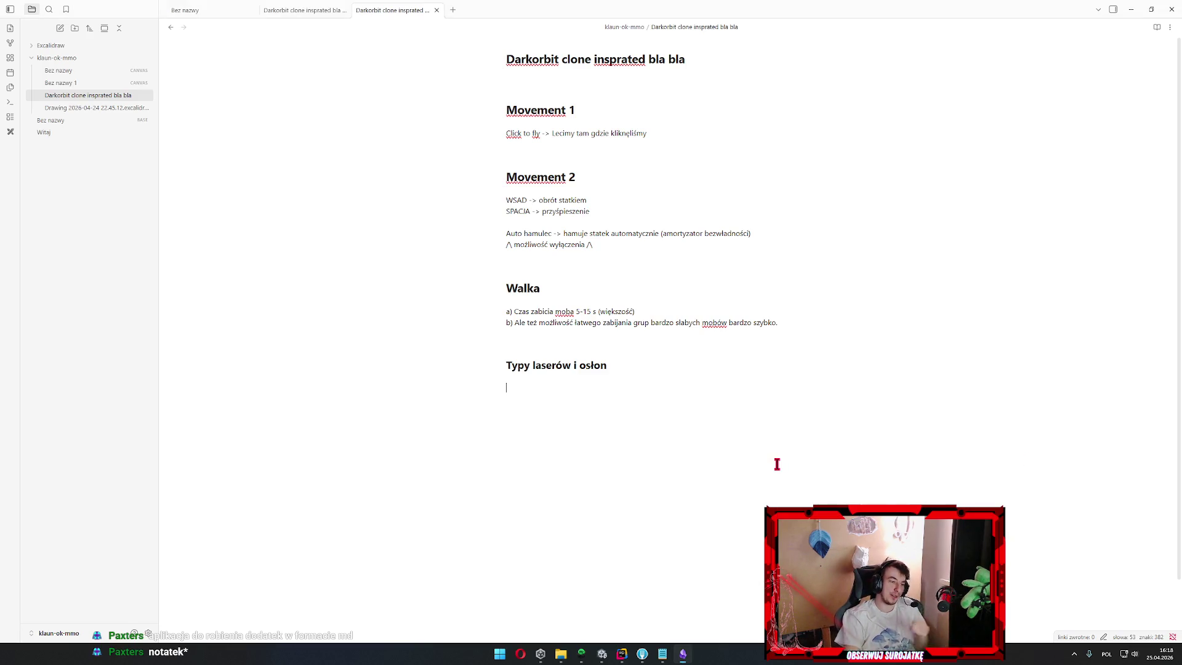
# Leave empty lines under 'Typy laserów i osłon', then bring up Windows search for Paint
pyautogui.press('BackSpace')
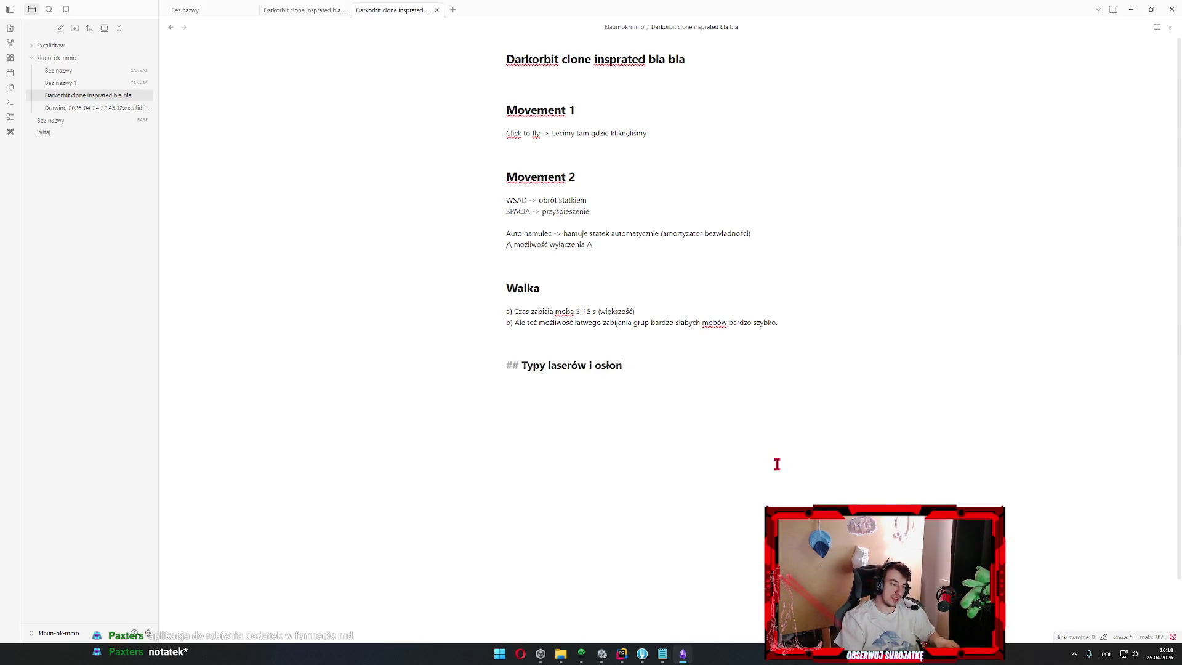
pyautogui.press('Return')
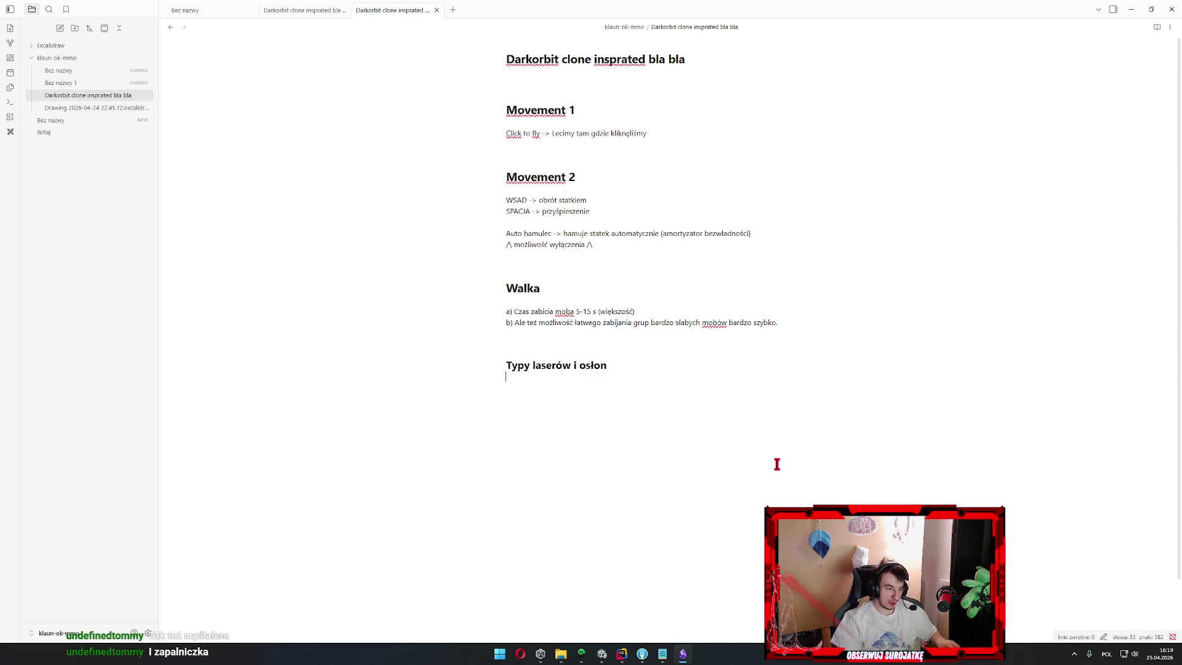
pyautogui.press('Return')
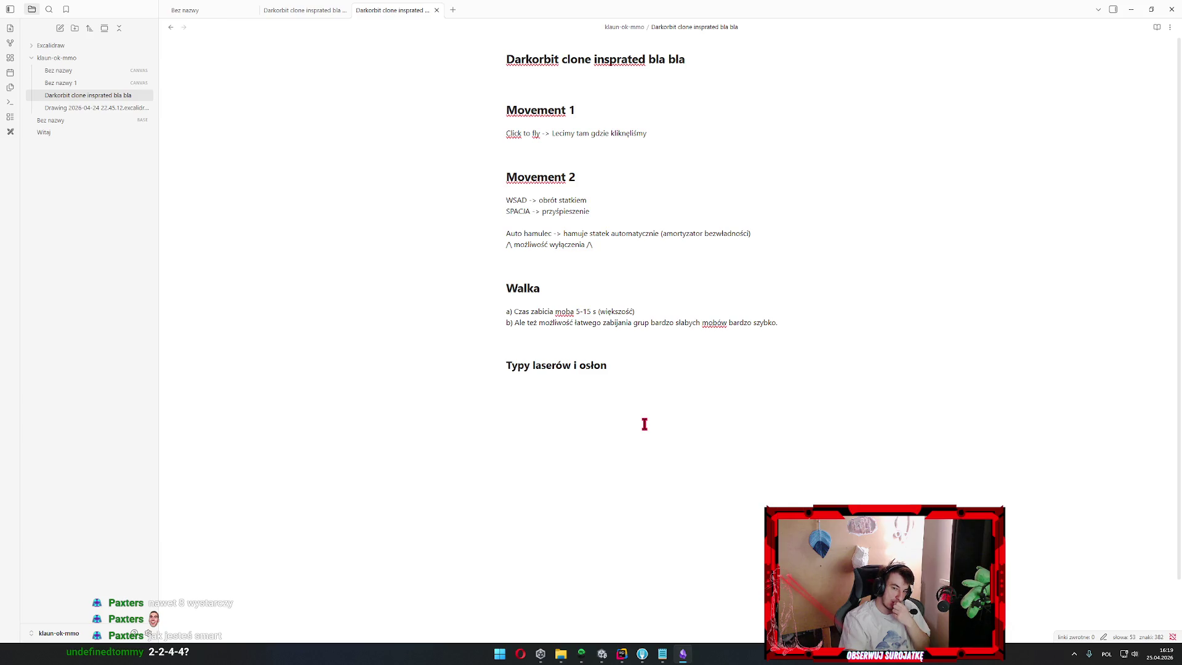
pyautogui.press('Return')
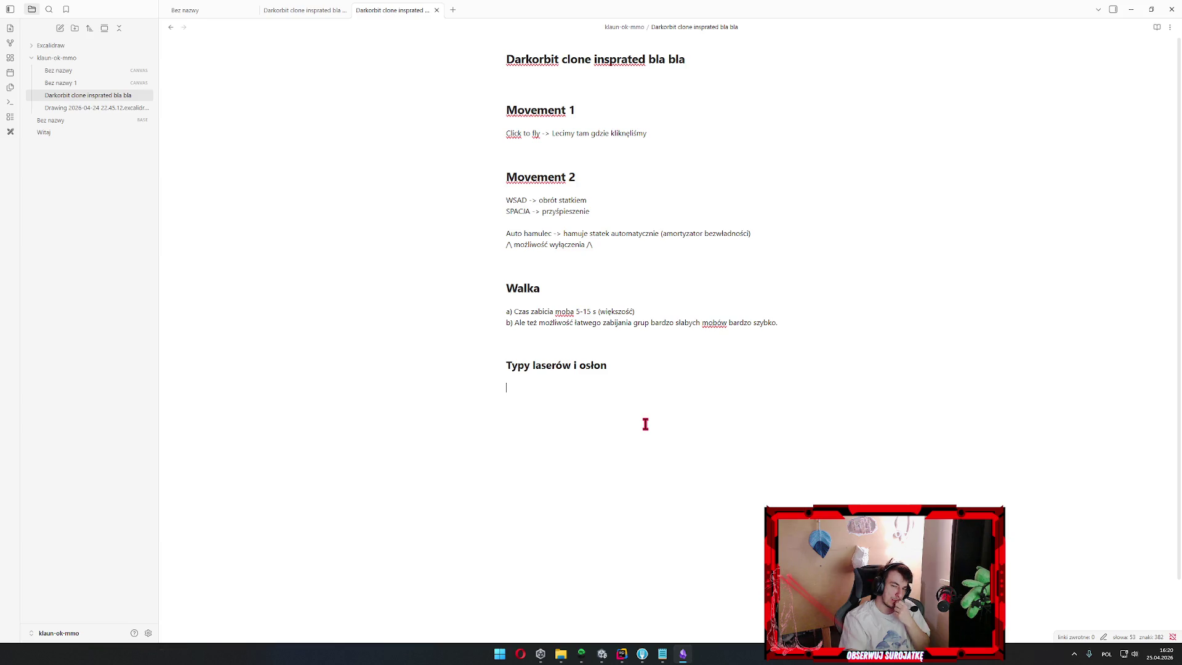
pyautogui.press('super')
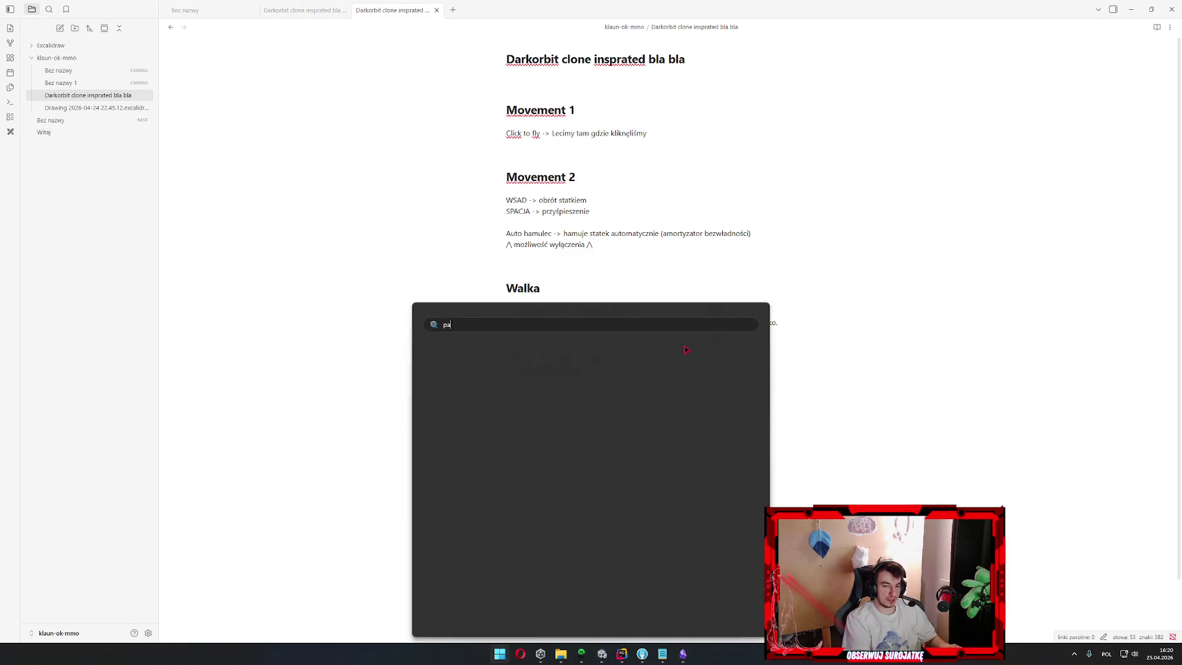
pyautogui.write('paint')
# Launch Paint and draw a first purple square with the rectangle shape tool
pyautogui.press('Return')
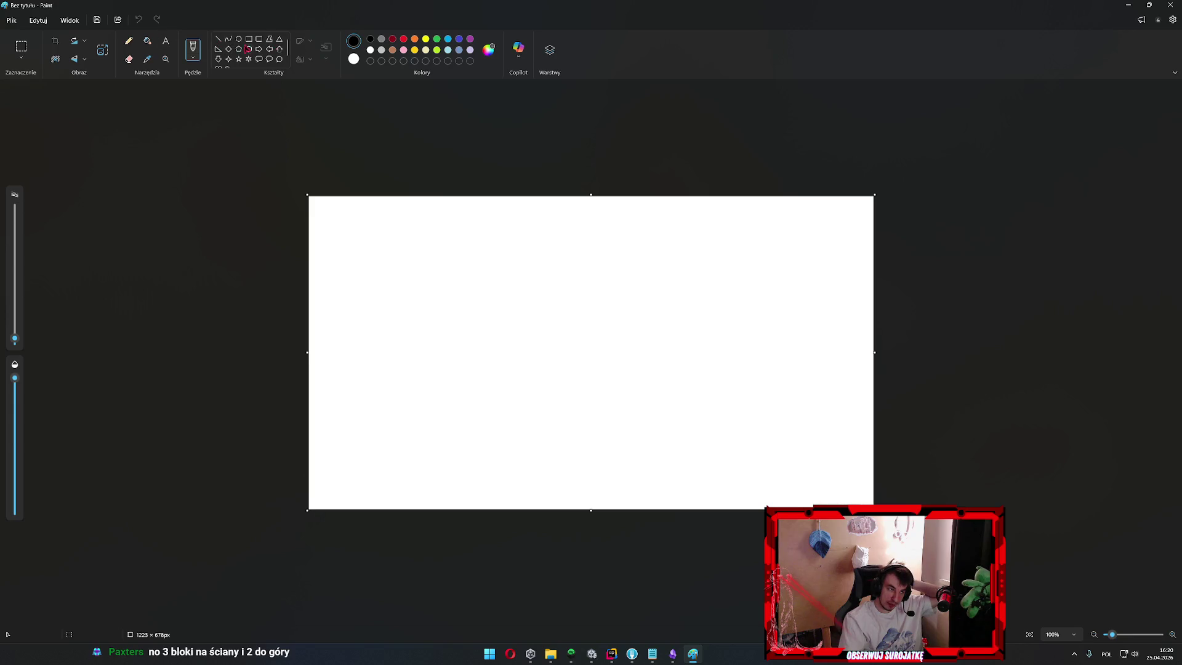
pyautogui.click(249, 39)
pyautogui.click(471, 40)
pyautogui.moveTo(453, 247)
pyautogui.mouseDown()
pyautogui.moveTo(487, 296)
pyautogui.moveTo(522, 298)
pyautogui.moveTo(481, 296)
pyautogui.moveTo(476, 339)
pyautogui.mouseUp()
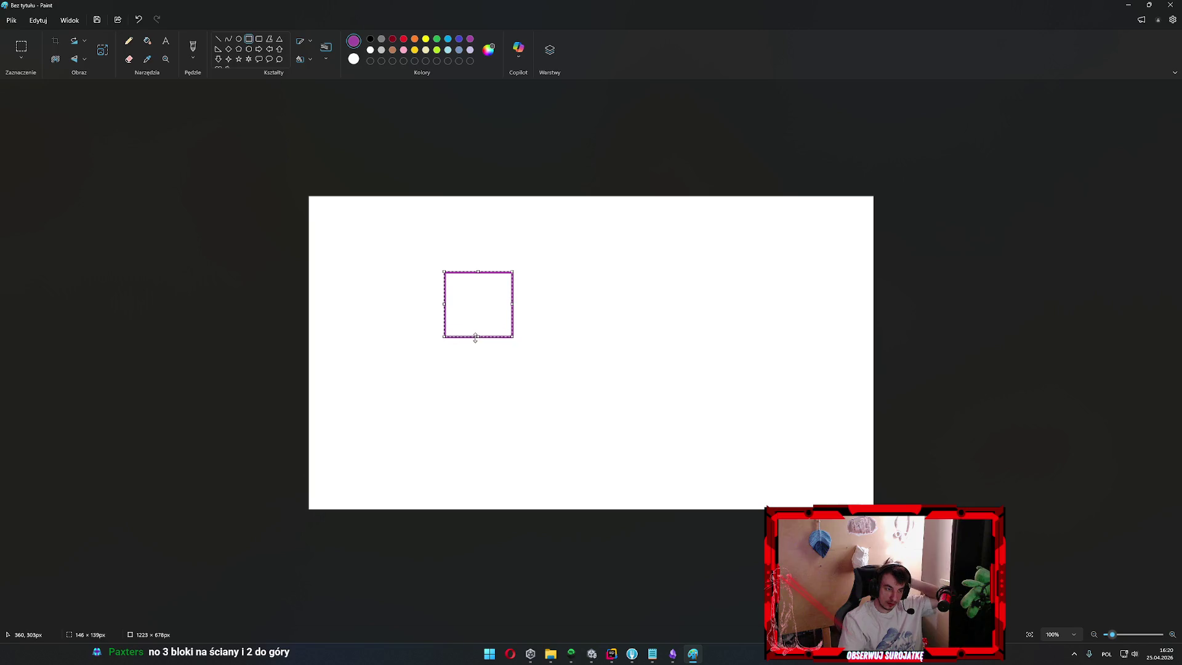
pyautogui.hotkey('ctrl', 'a')
pyautogui.click(1030, 323)
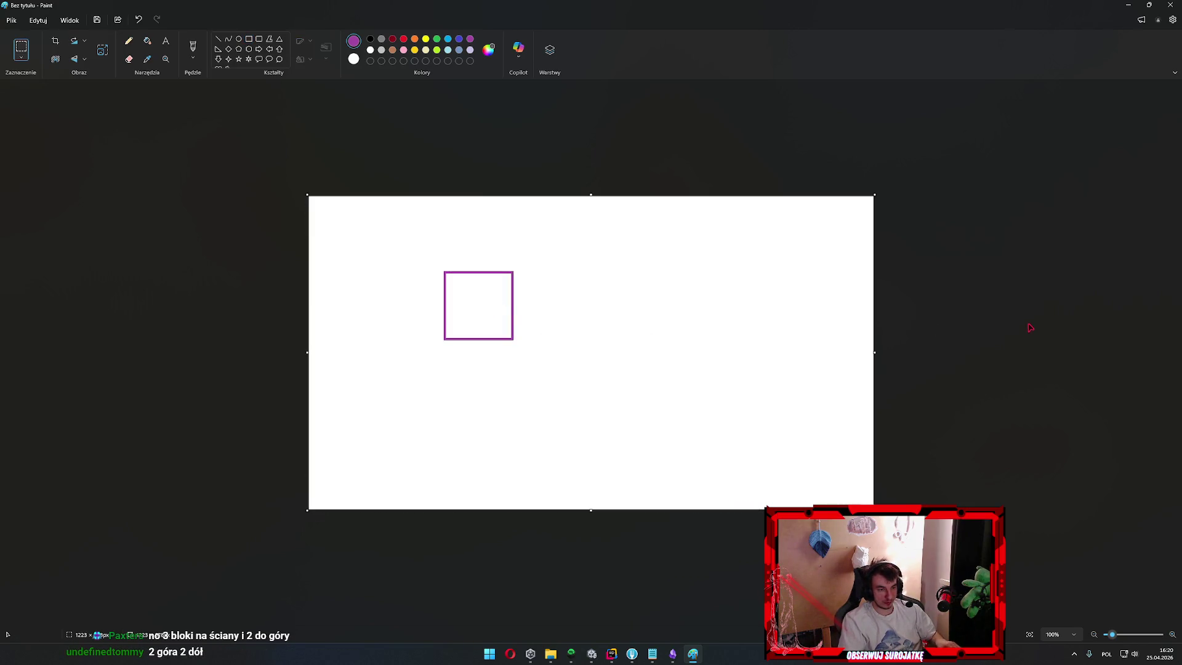
# Copy the purple square and paste copies stacked below and beside it on the left
pyautogui.moveTo(538, 262)
pyautogui.mouseDown()
pyautogui.moveTo(436, 338)
pyautogui.moveTo(382, 396)
pyautogui.moveTo(419, 356)
pyautogui.mouseUp()
pyautogui.hotkey('ctrl', 'c')
pyautogui.hotkey('ctrl', 'v')
pyautogui.click(493, 319)
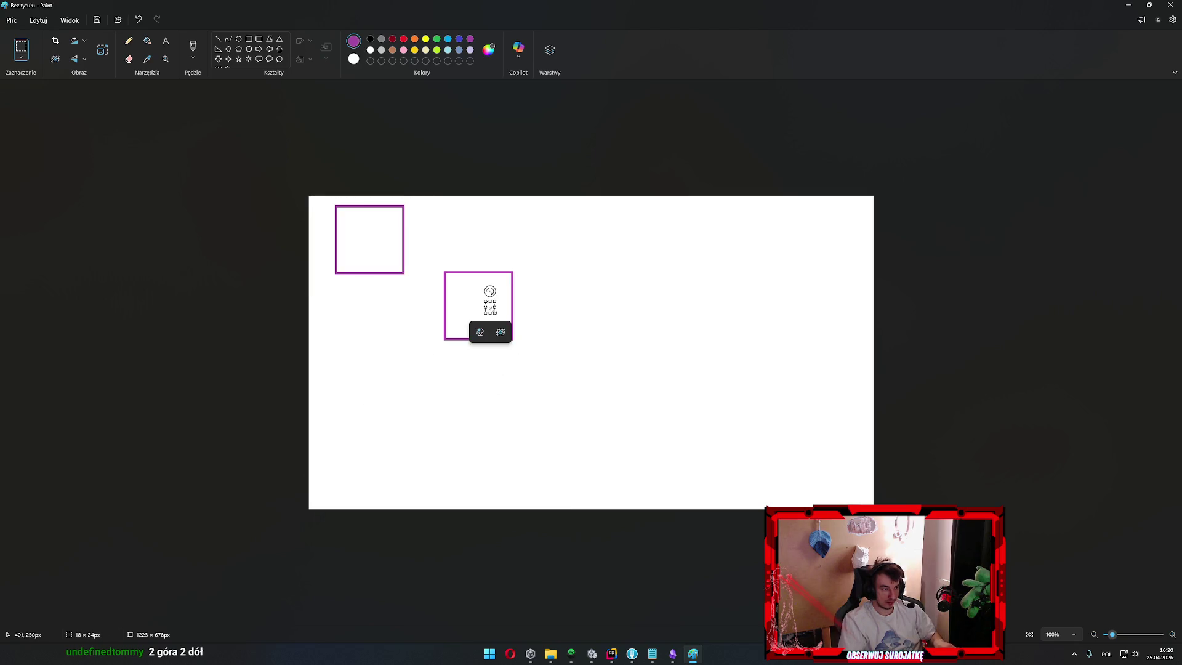
pyautogui.moveTo(419, 285); pyautogui.dragTo(325, 199)
pyautogui.moveTo(360, 240)
pyautogui.mouseDown()
pyautogui.moveTo(454, 375)
pyautogui.moveTo(469, 374)
pyautogui.mouseUp()
pyautogui.hotkey('ctrl', 'v')
pyautogui.moveTo(372, 243)
pyautogui.mouseDown()
pyautogui.moveTo(504, 449)
pyautogui.moveTo(571, 493)
pyautogui.mouseUp()
pyautogui.hotkey('ctrl', 'v')
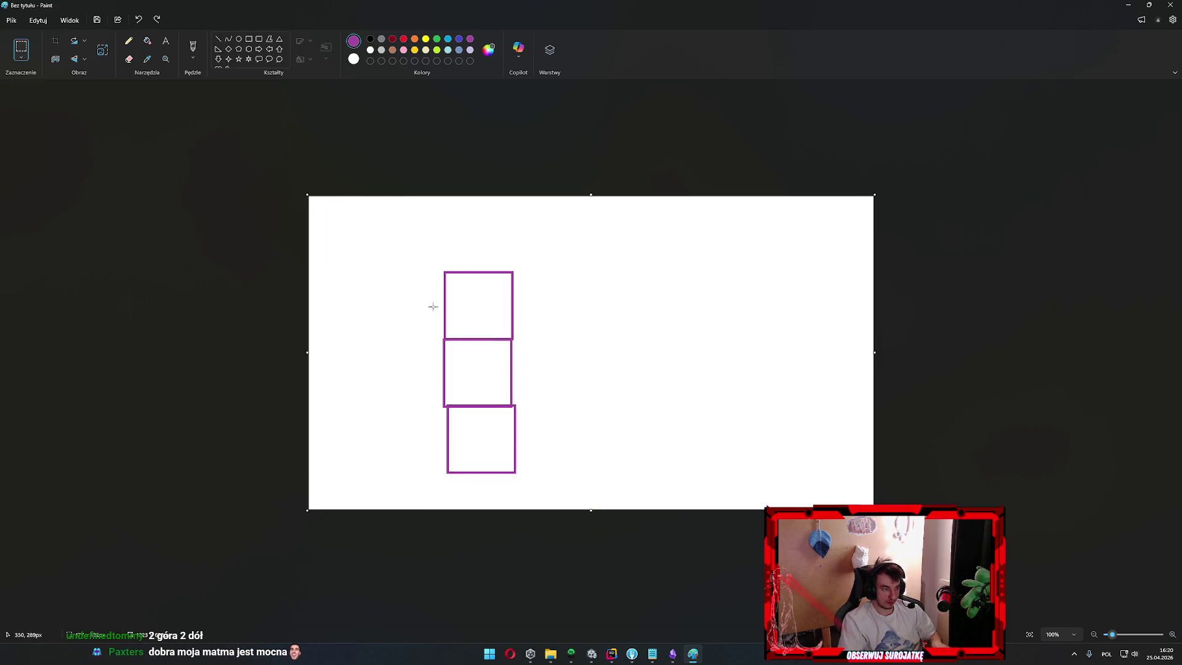
pyautogui.moveTo(388, 274)
pyautogui.mouseDown()
pyautogui.moveTo(585, 453)
pyautogui.moveTo(545, 509)
pyautogui.mouseUp()
# Paste more square copies along the top, right side and bottom to complete the ring
pyautogui.hotkey('ctrl', 'v')
pyautogui.moveTo(364, 241); pyautogui.dragTo(556, 243)
pyautogui.hotkey('ctrl', 'v')
pyautogui.moveTo(360, 240)
pyautogui.mouseDown()
pyautogui.moveTo(705, 238)
pyautogui.moveTo(648, 239)
pyautogui.mouseUp()
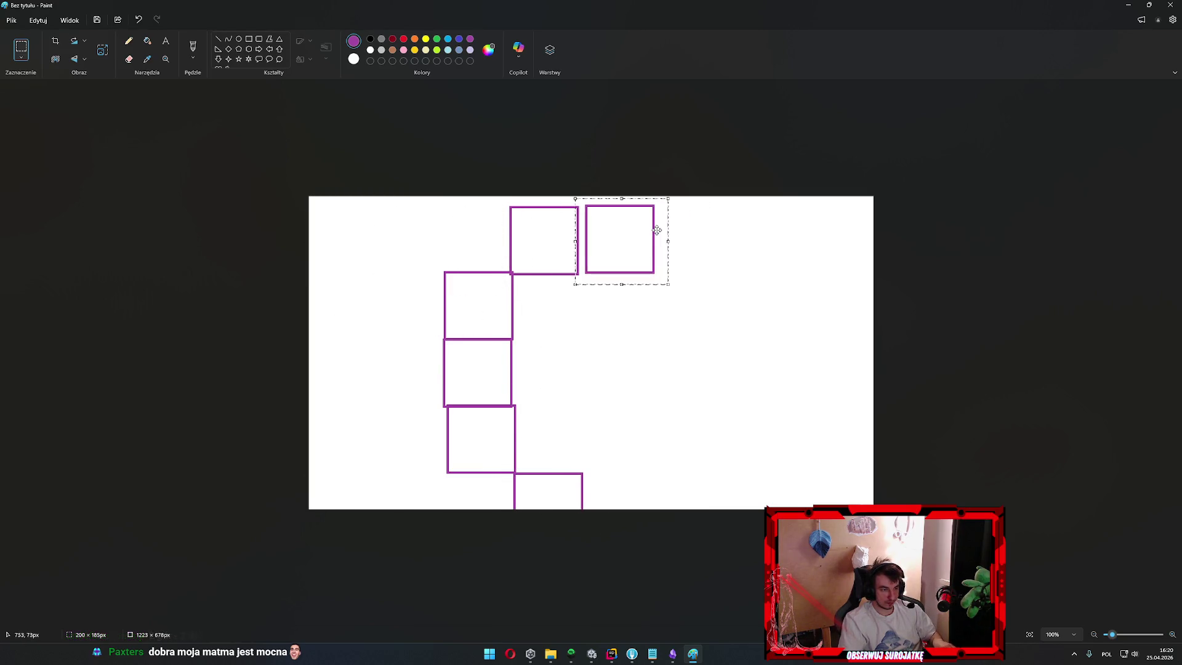
pyautogui.hotkey('ctrl', 'v')
pyautogui.moveTo(369, 233)
pyautogui.mouseDown()
pyautogui.moveTo(697, 299)
pyautogui.moveTo(712, 428)
pyautogui.moveTo(702, 361)
pyautogui.mouseUp()
pyautogui.hotkey('ctrl', 'v')
pyautogui.hotkey('ctrl', 'v')
pyautogui.moveTo(370, 276)
pyautogui.mouseDown()
pyautogui.moveTo(696, 464)
pyautogui.moveTo(697, 438)
pyautogui.mouseUp()
pyautogui.hotkey('ctrl', 'v')
pyautogui.moveTo(345, 251)
pyautogui.mouseDown()
pyautogui.moveTo(628, 501)
pyautogui.moveTo(634, 520)
pyautogui.mouseUp()
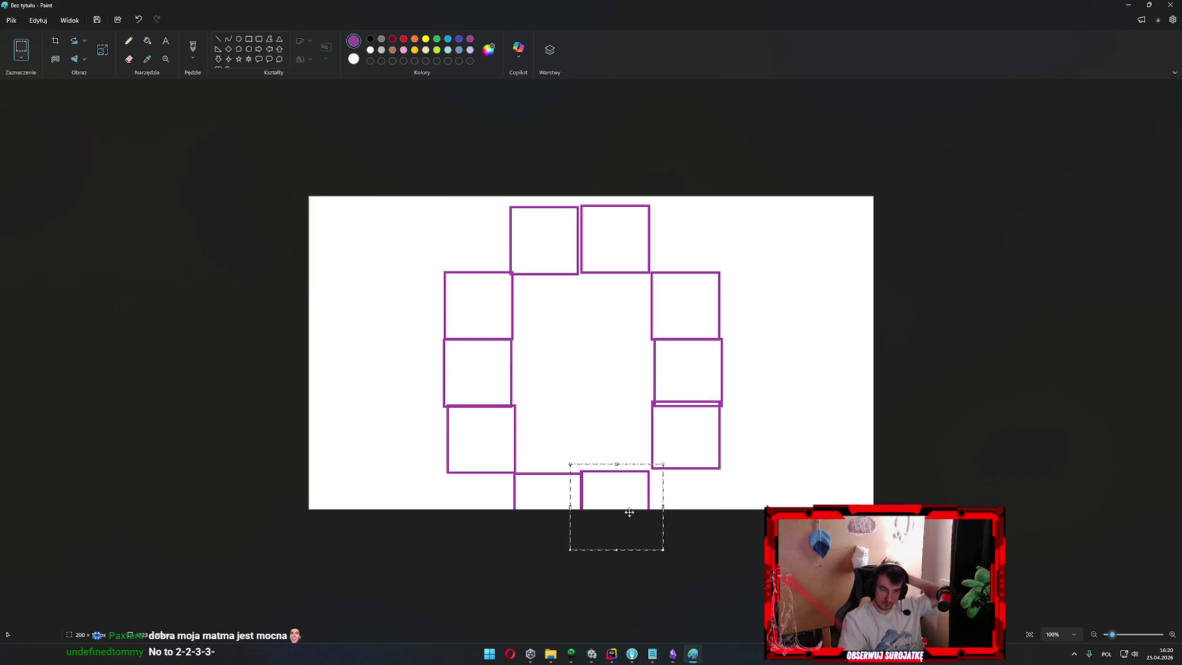
pyautogui.click(823, 383)
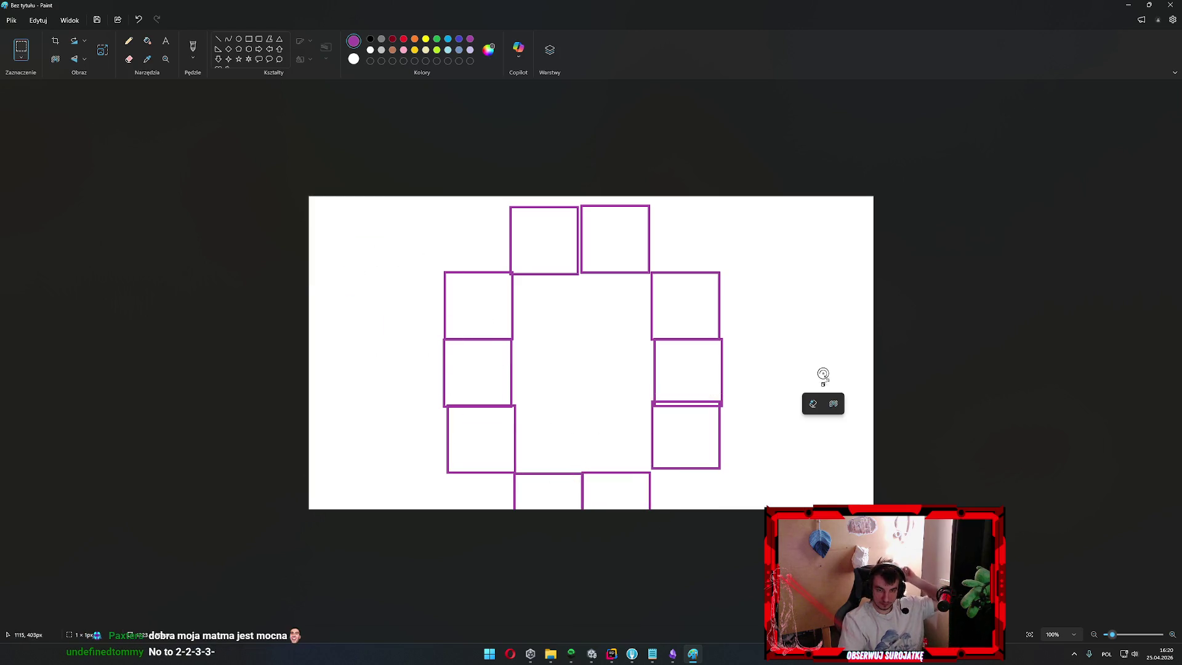
pyautogui.click(752, 286)
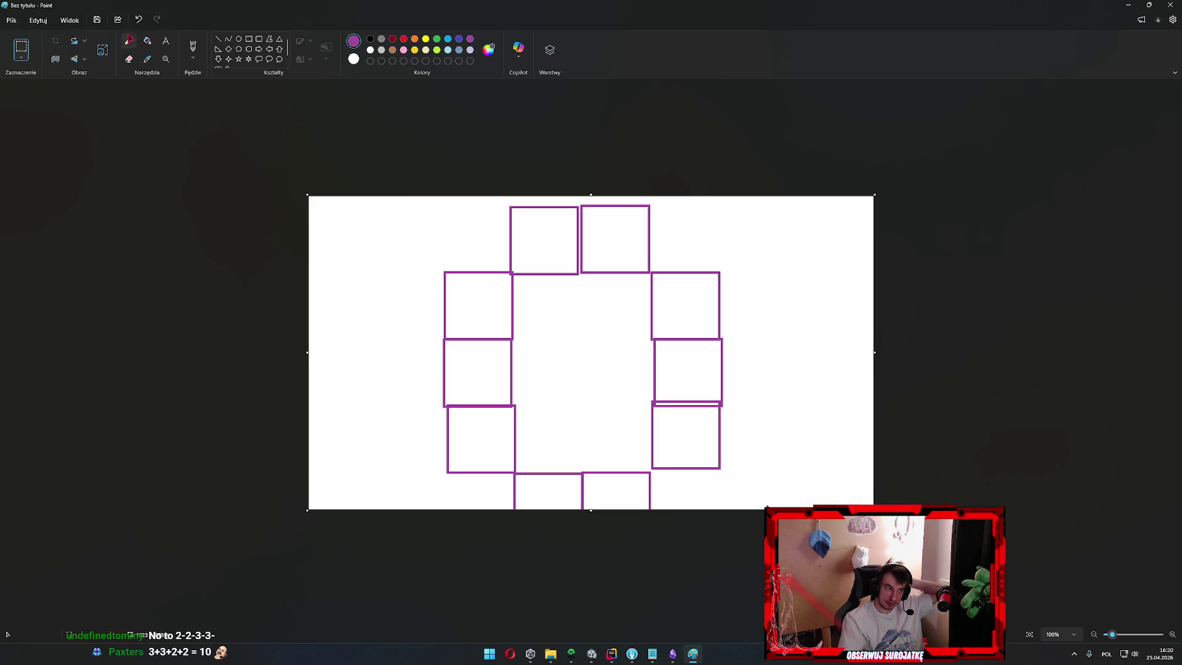
# Brush black strokes beside the ring's squares, undoing the long loop across the middle
pyautogui.click(192, 47)
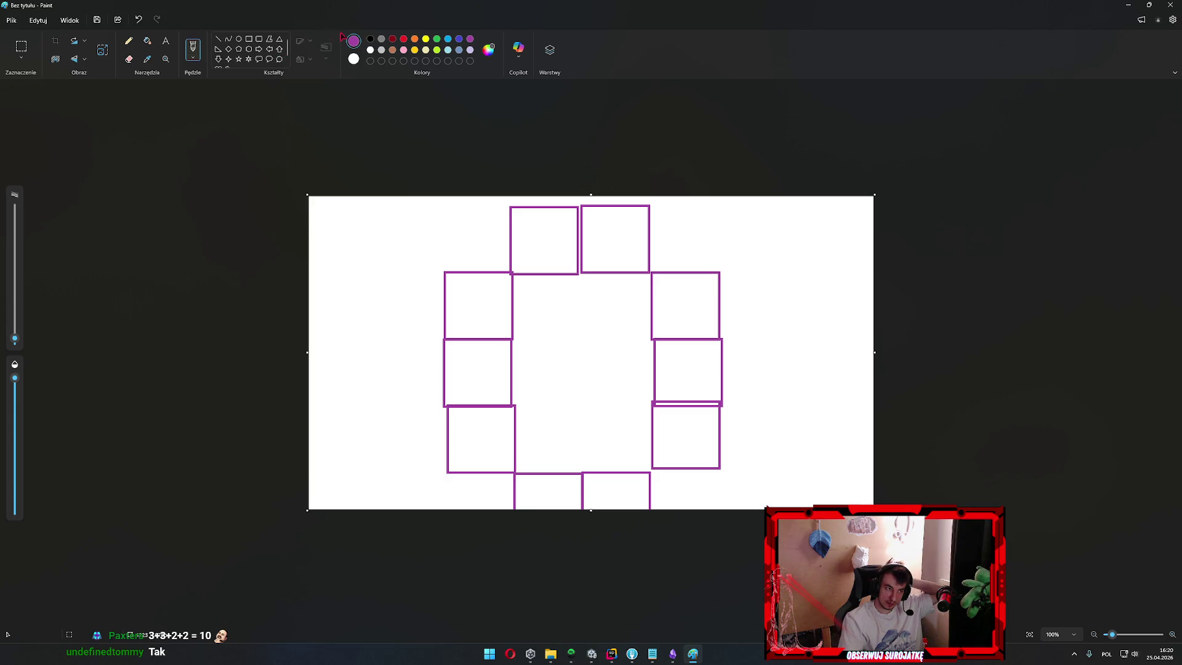
pyautogui.click(370, 39)
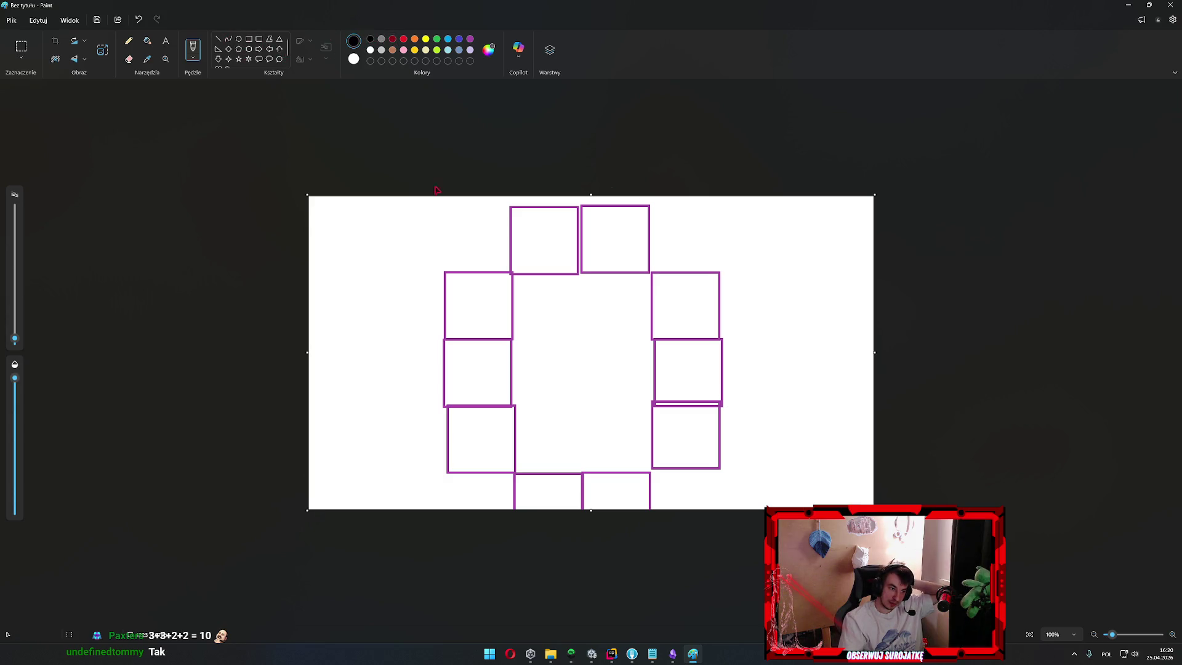
pyautogui.moveTo(544, 453); pyautogui.dragTo(543, 500)
pyautogui.moveTo(487, 451); pyautogui.dragTo(543, 451)
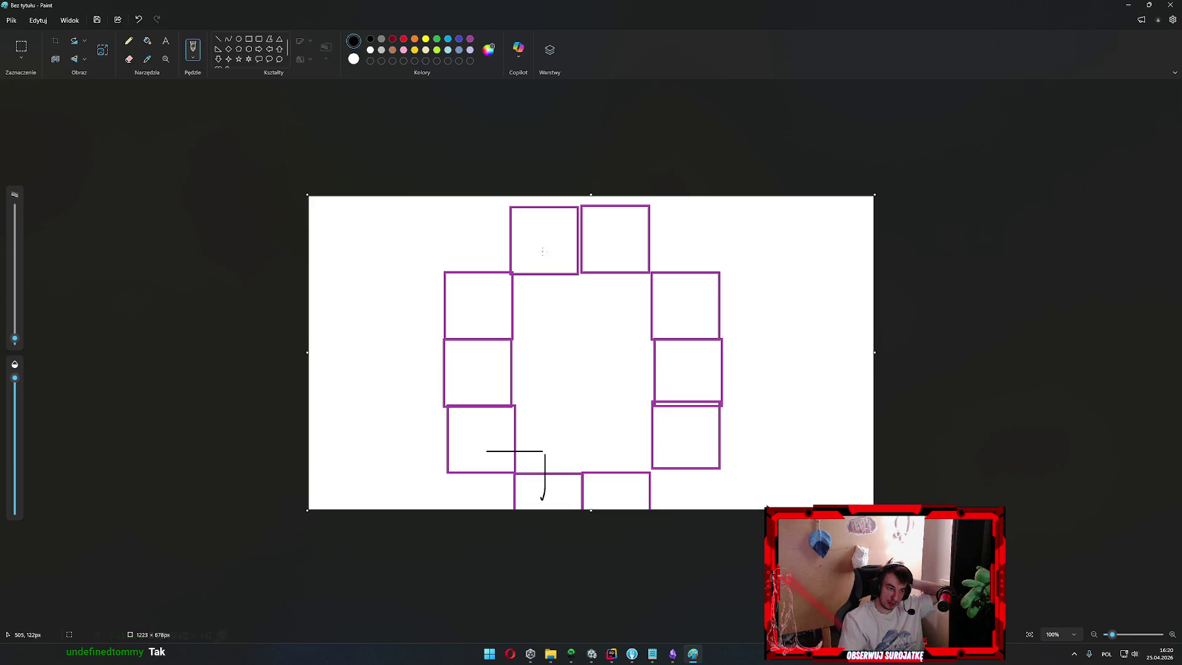
pyautogui.moveTo(543, 249)
pyautogui.mouseDown()
pyautogui.moveTo(548, 289)
pyautogui.moveTo(532, 296)
pyautogui.mouseUp()
pyautogui.moveTo(622, 240)
pyautogui.mouseDown()
pyautogui.moveTo(625, 308)
pyautogui.moveTo(685, 303)
pyautogui.mouseUp()
pyautogui.moveTo(626, 443)
pyautogui.mouseDown()
pyautogui.moveTo(627, 491)
pyautogui.moveTo(679, 443)
pyautogui.mouseUp()
pyautogui.moveTo(768, 364)
pyautogui.mouseDown()
pyautogui.moveTo(448, 355)
pyautogui.moveTo(757, 366)
pyautogui.moveTo(425, 369)
pyautogui.mouseUp()
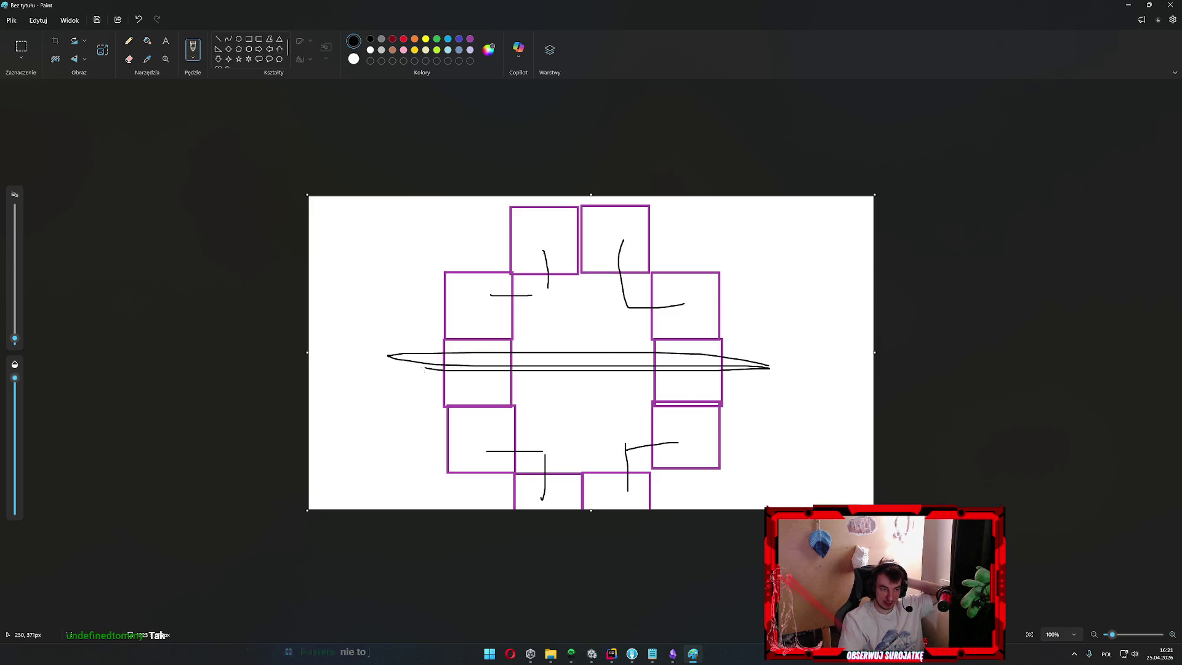
pyautogui.hotkey('ctrl', 'z')
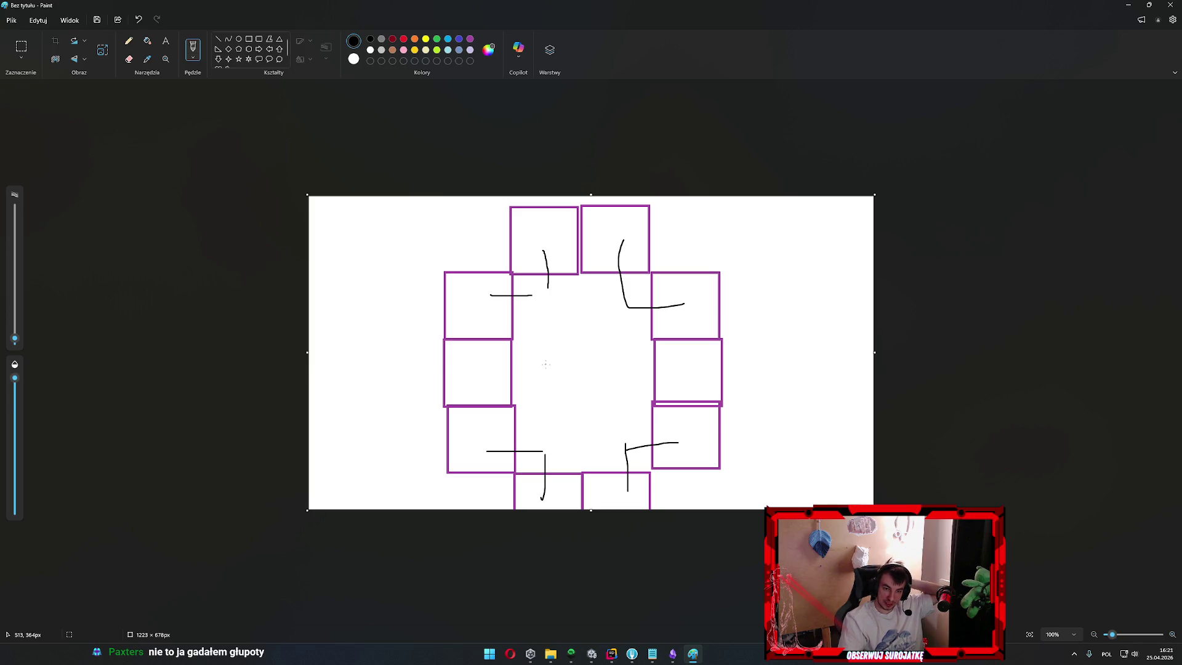
# Close Paint and discard the sketch with 'Nie zapisuj'
pyautogui.hotkey('alt', 'F4')
pyautogui.click(591, 344)
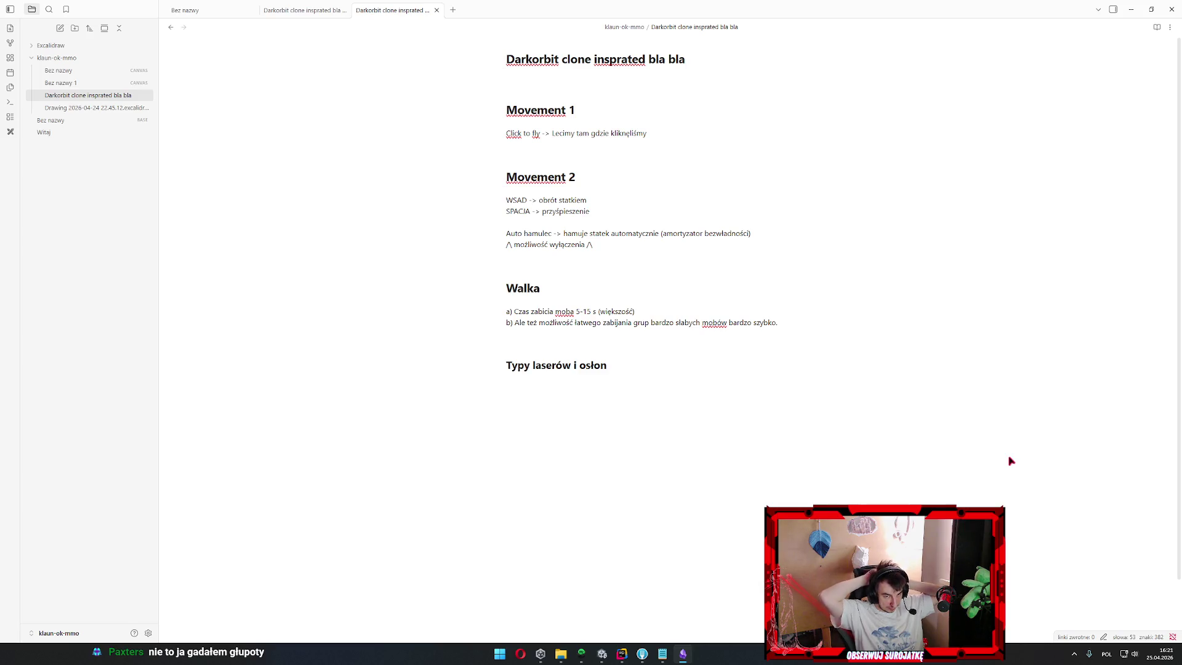
# Add an empty line beneath the 'Typy laserów i osłon' heading and refocus the note
pyautogui.click(662, 351)
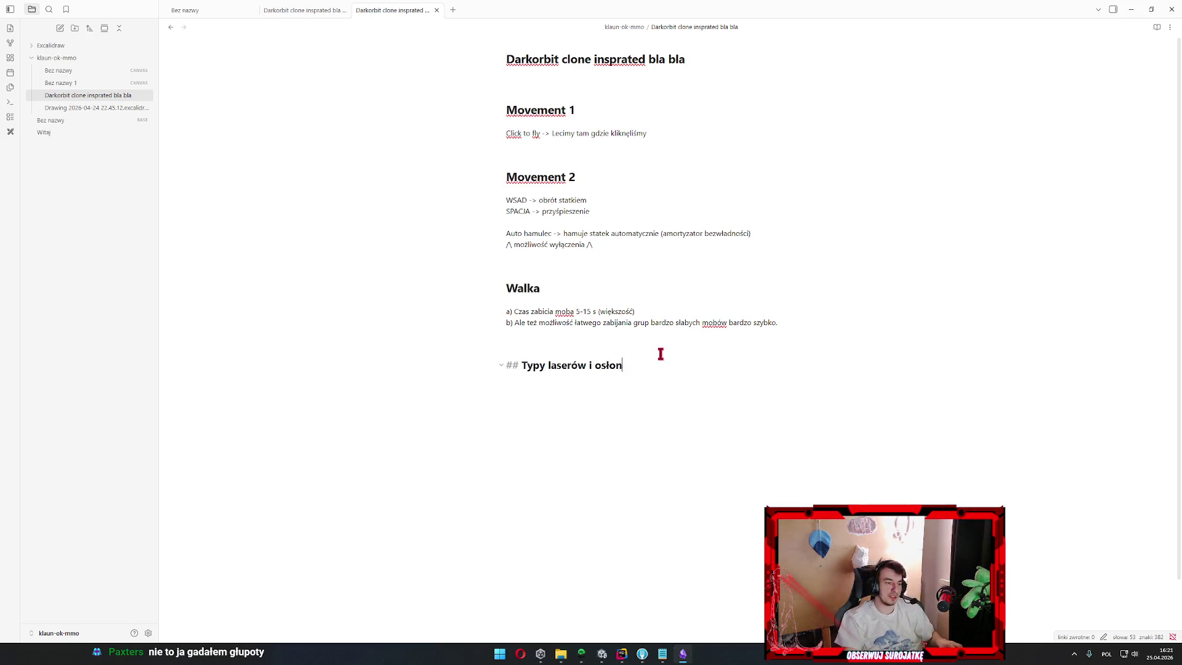
pyautogui.press('Down')
pyautogui.press('Return')
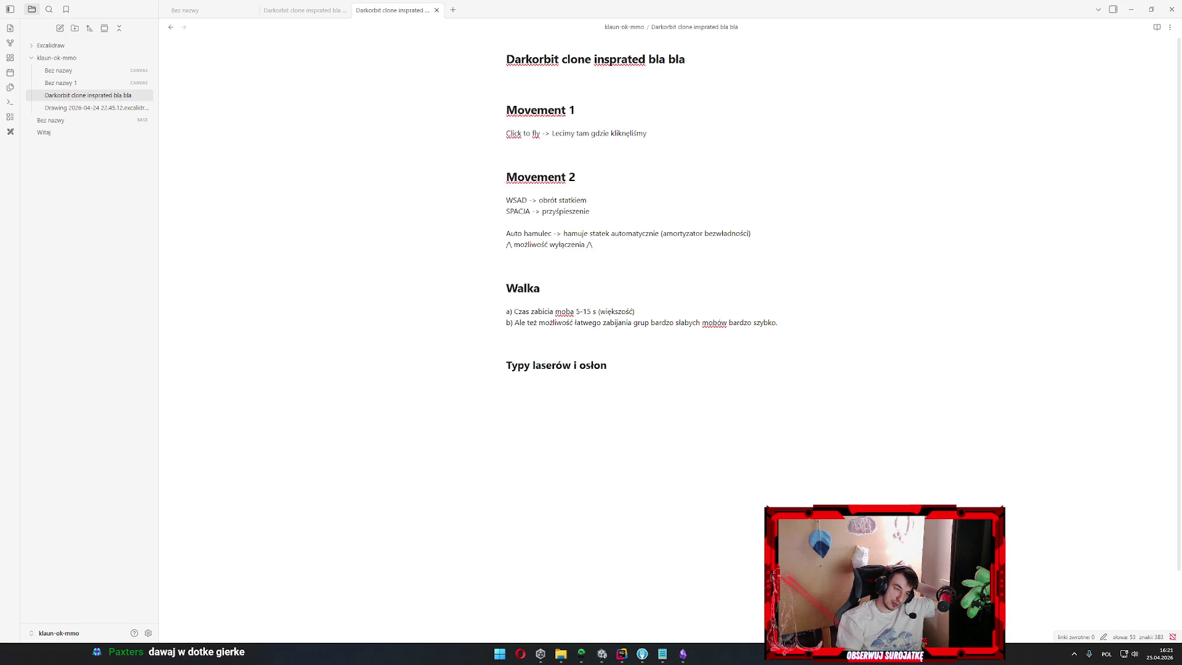
pyautogui.hotkey('alt', 'Tab')
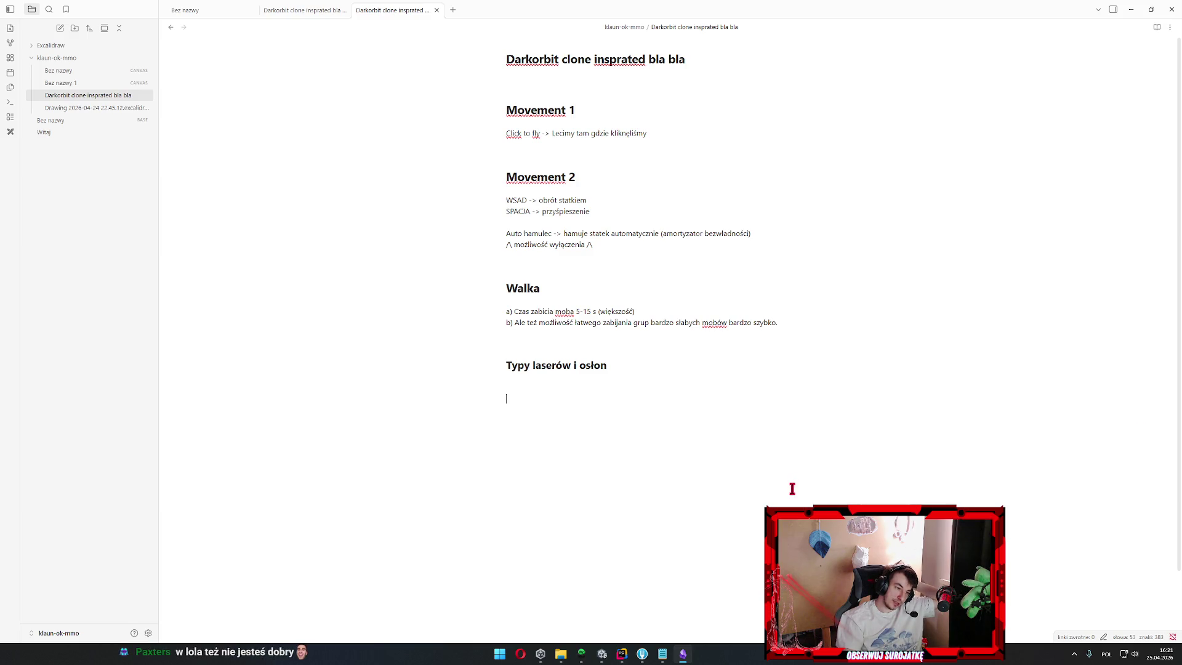
pyautogui.hotkey('alt', 'Tab')
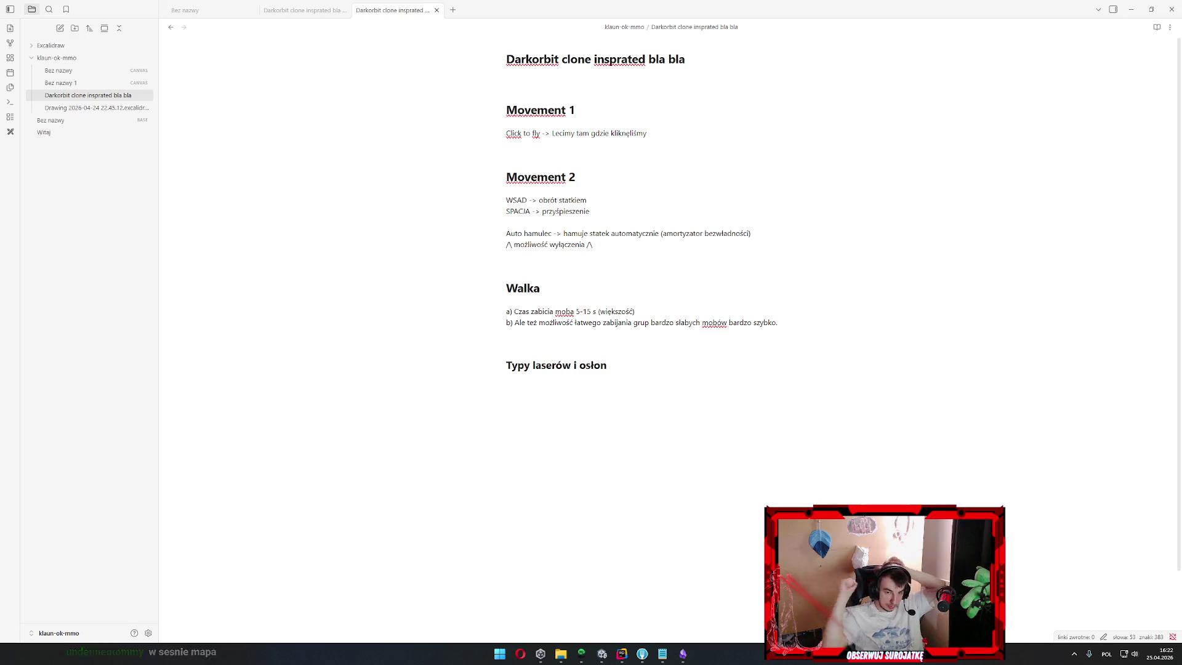
pyautogui.click(874, 450)
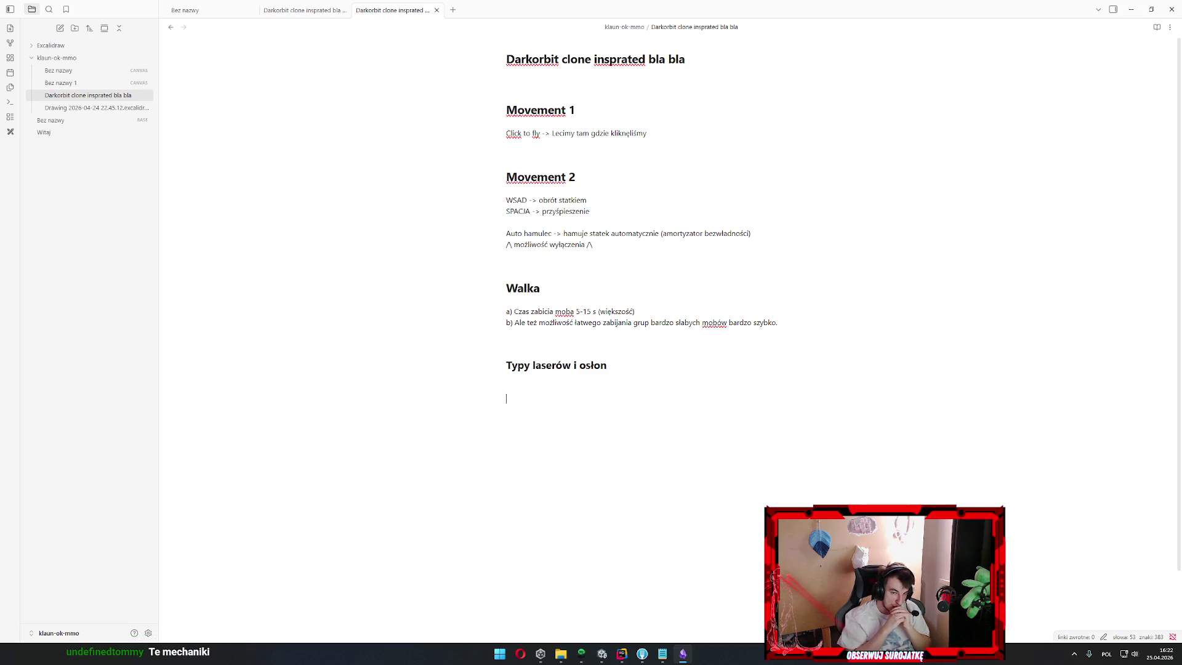
pyautogui.press('BackSpace')
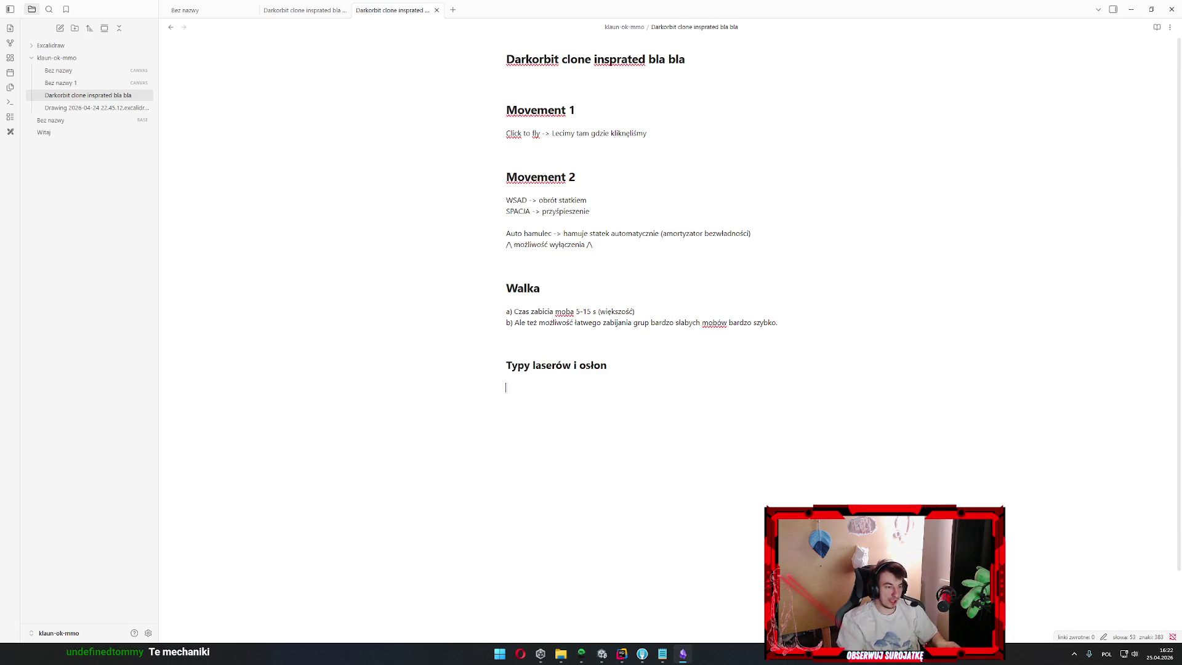
pyautogui.press('Return')
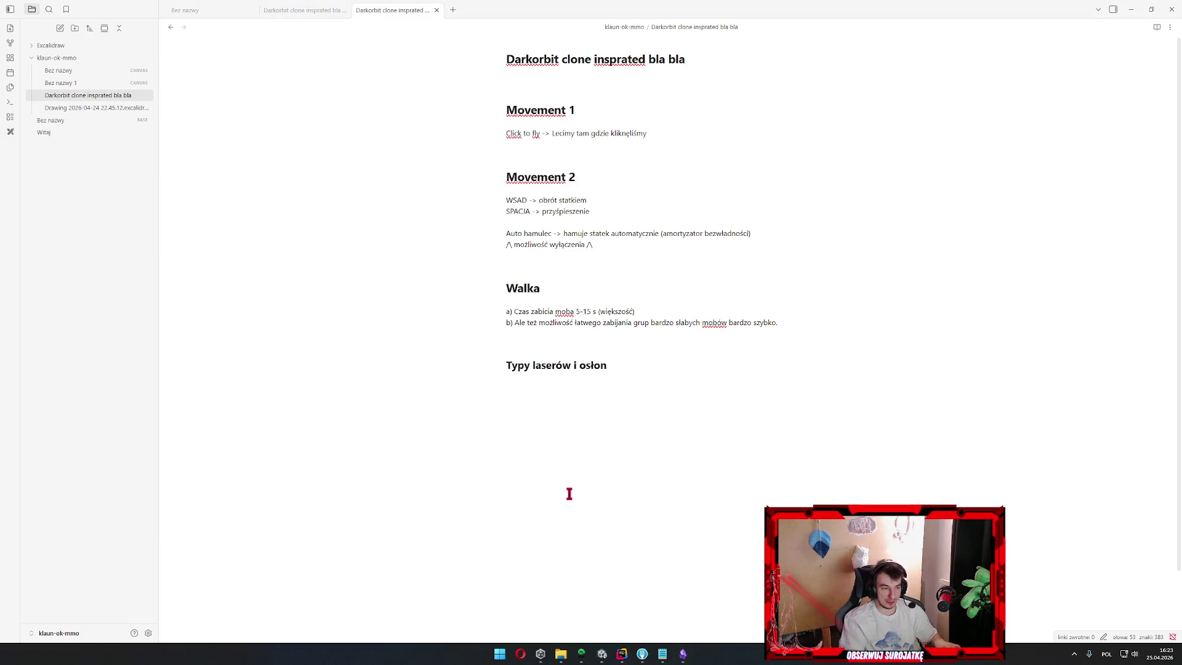
pyautogui.click(750, 554)
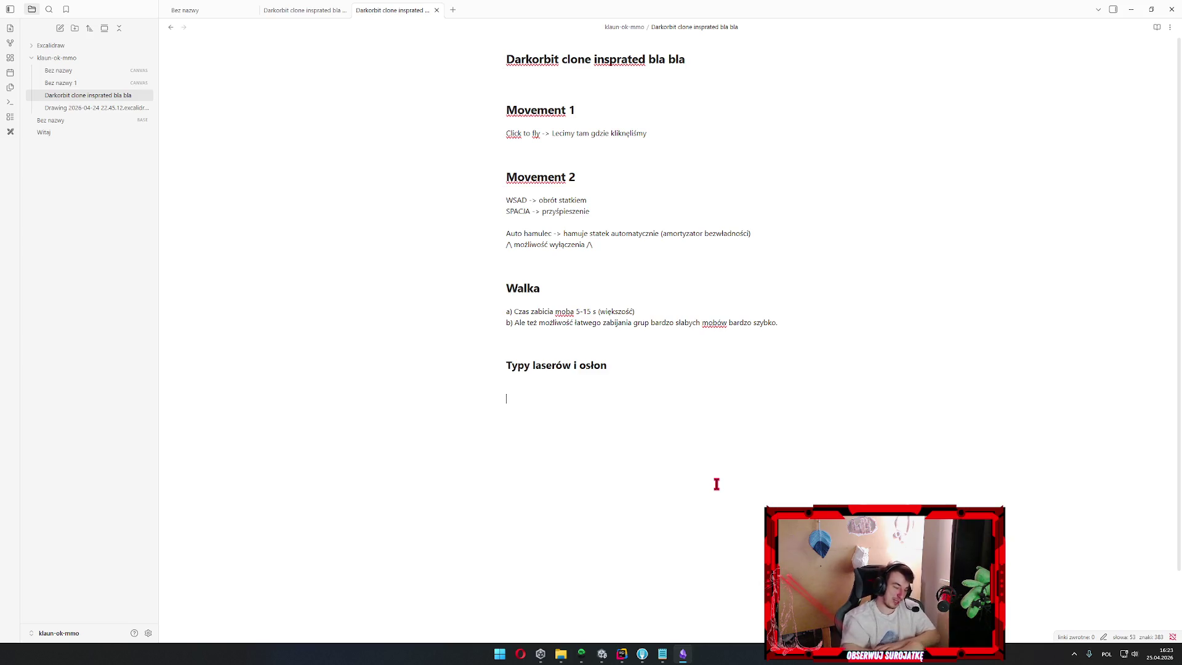
pyautogui.press('Return')
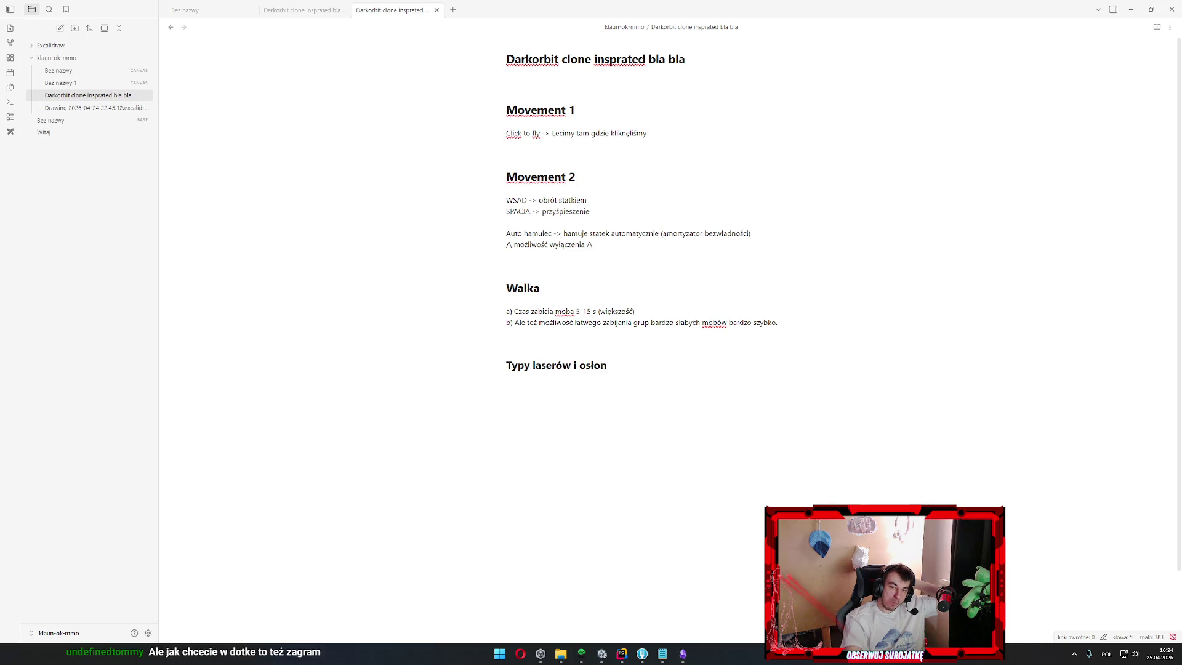
# Start new lines after the b) point of Walka for an 'Opis:' line above the lasers heading
pyautogui.click(680, 522)
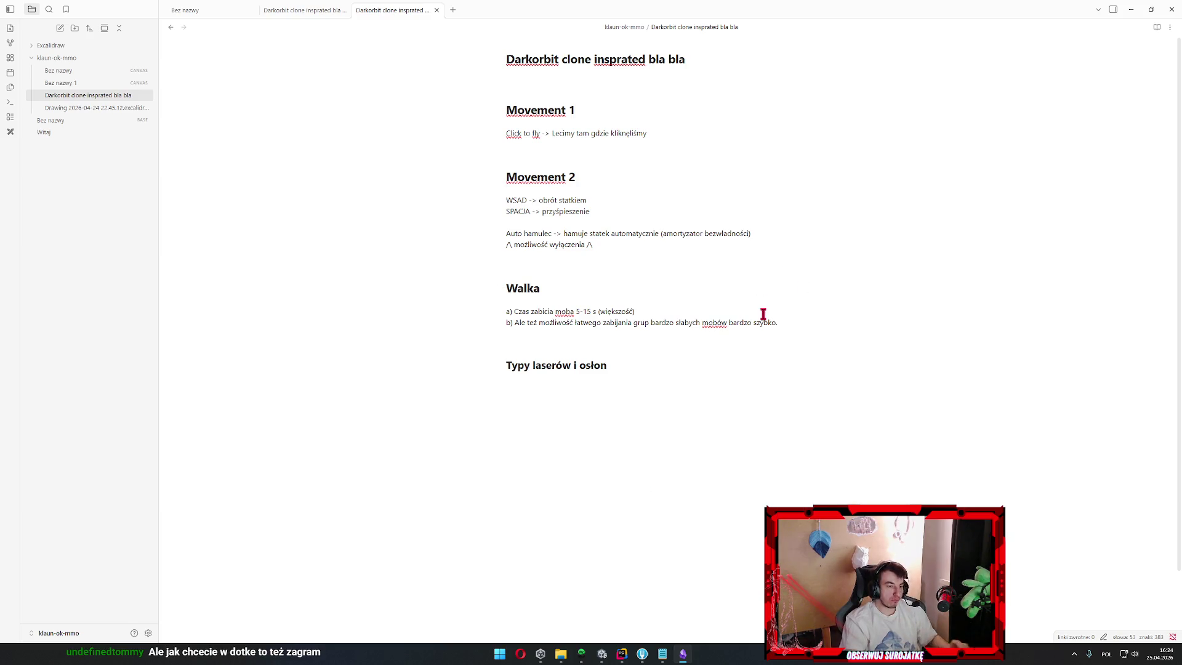
pyautogui.press('Return')
pyautogui.press('Return')
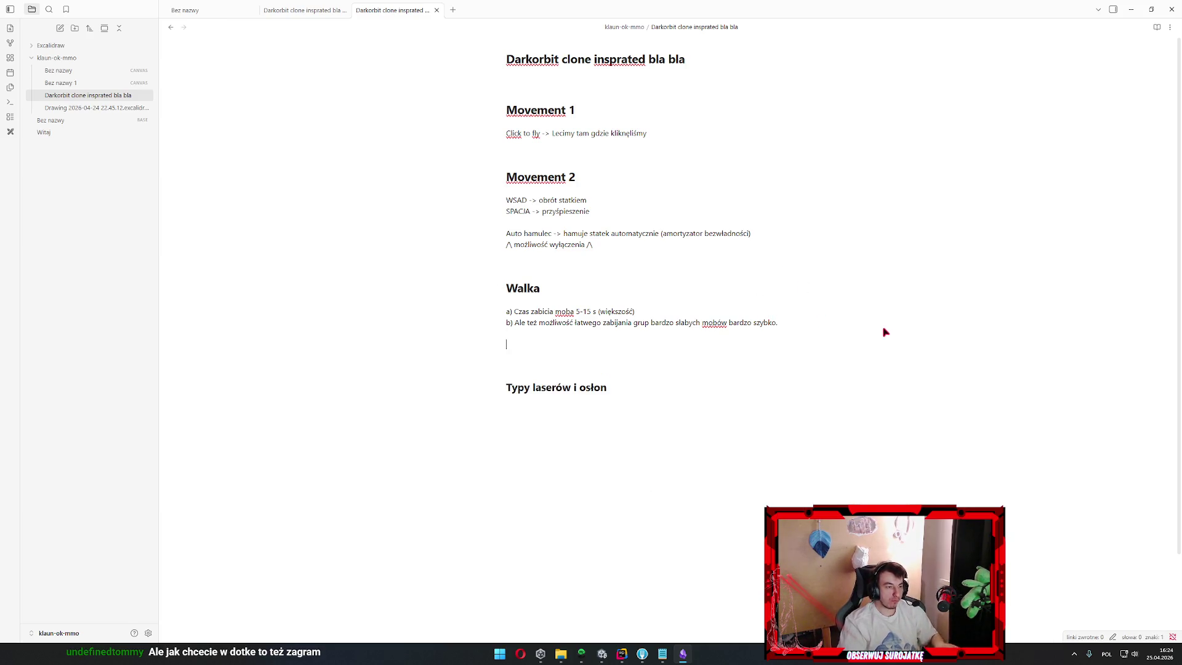
pyautogui.write('Opis:')
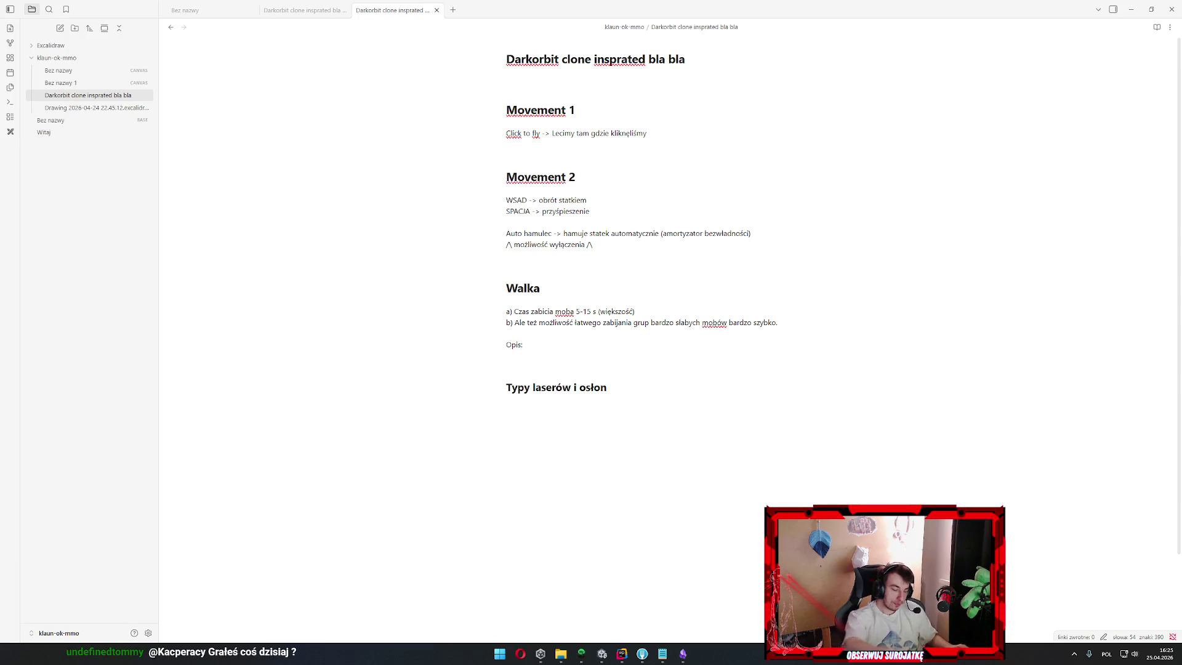
pyautogui.click(717, 409)
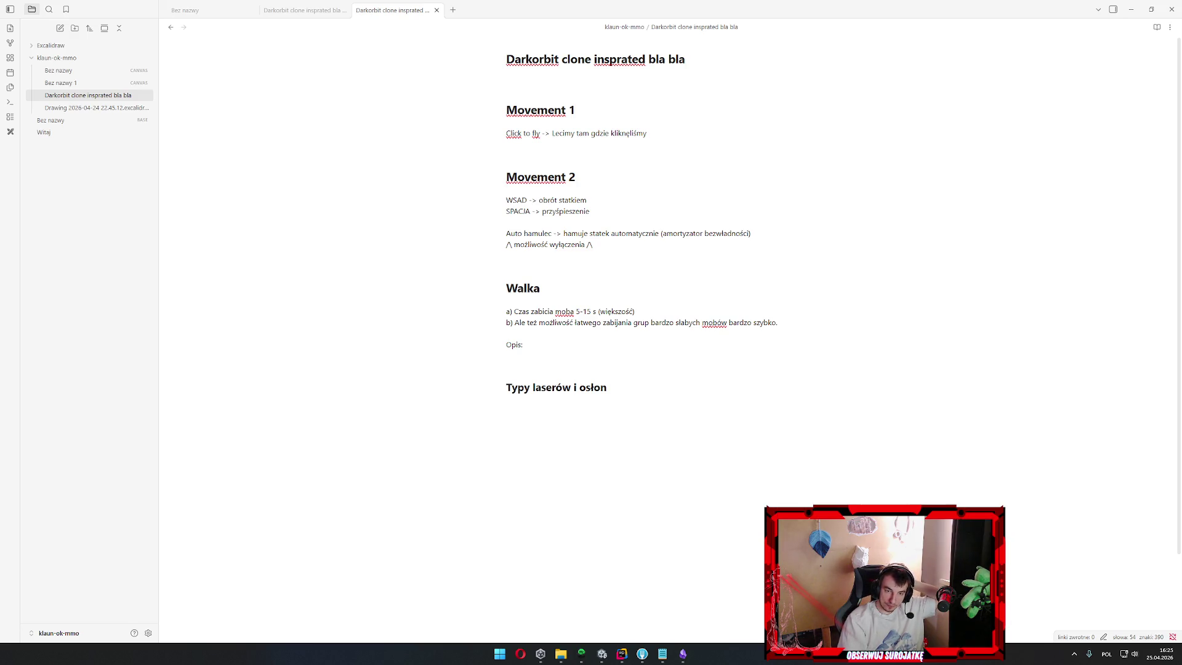
# Finish the 'Opis:' heading with an empty line below it in the Walka section
pyautogui.click(761, 538)
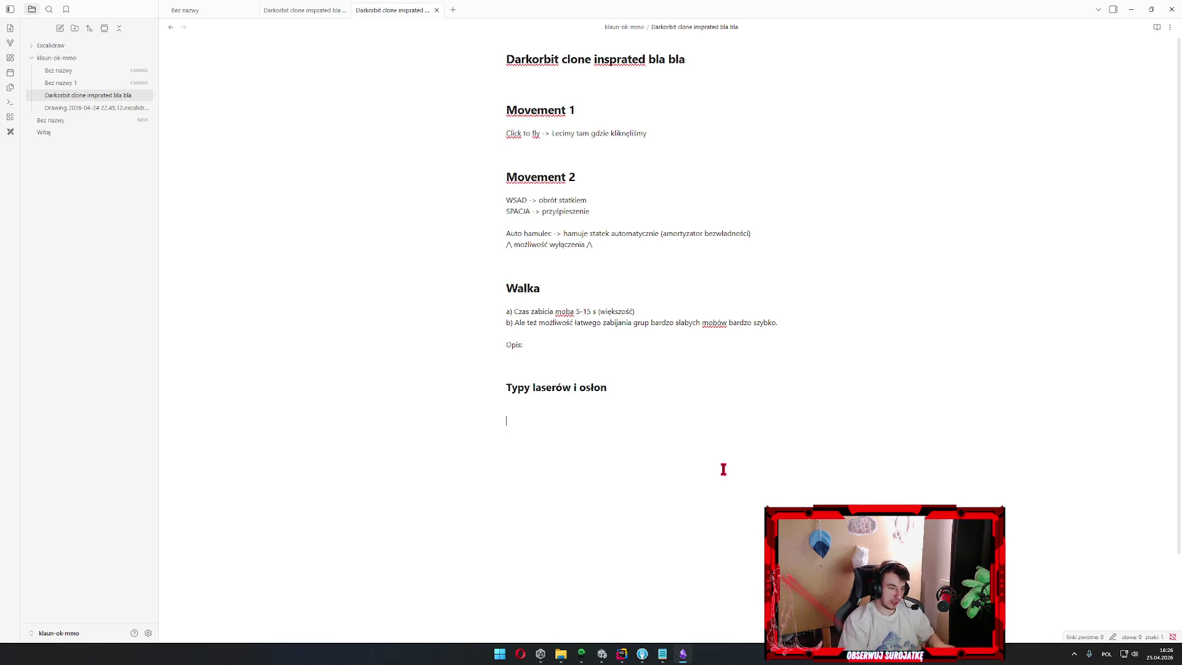
pyautogui.click(550, 359)
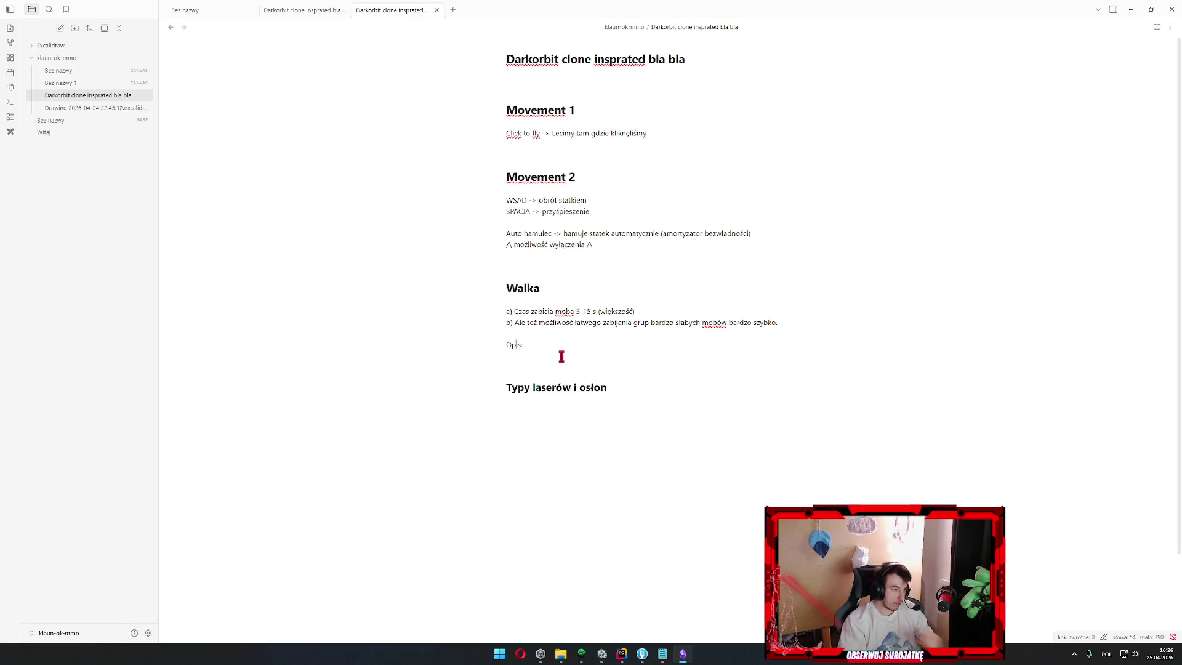
pyautogui.write('## ')
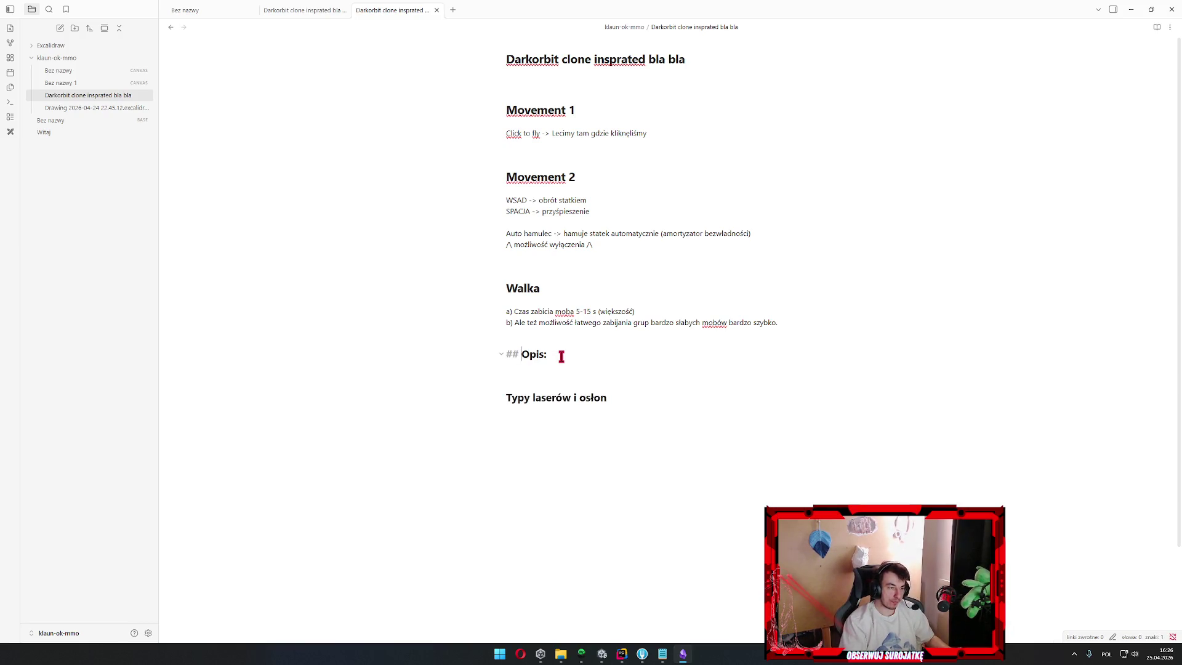
pyautogui.write('#')
pyautogui.press('Down')
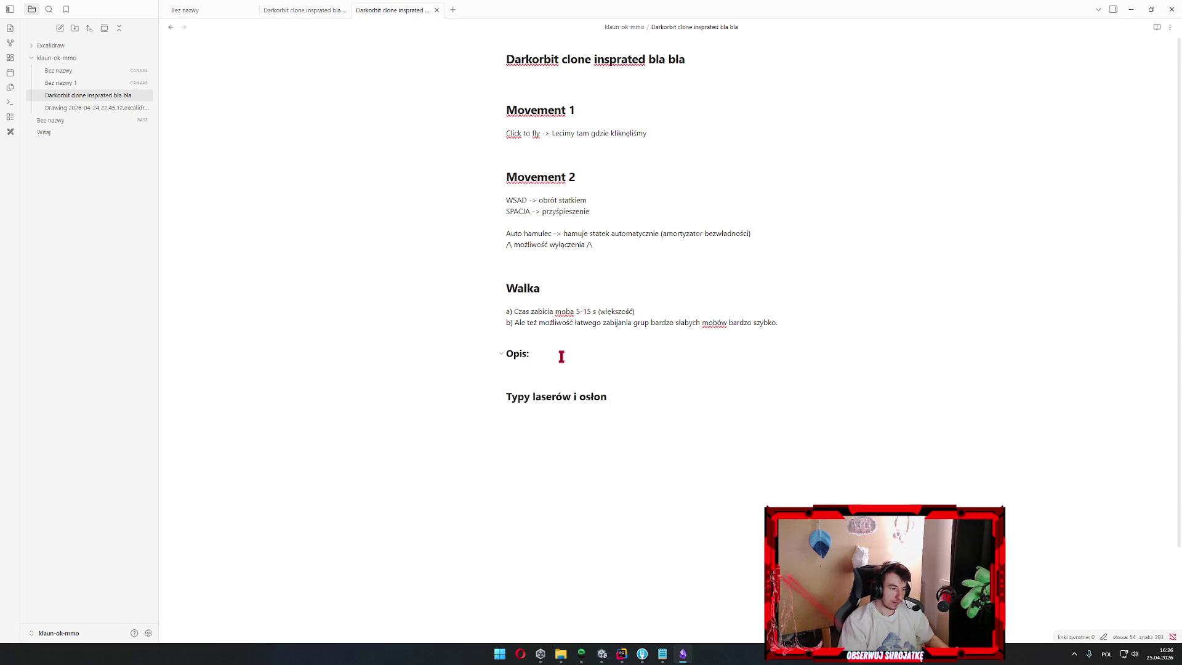
pyautogui.press('Return')
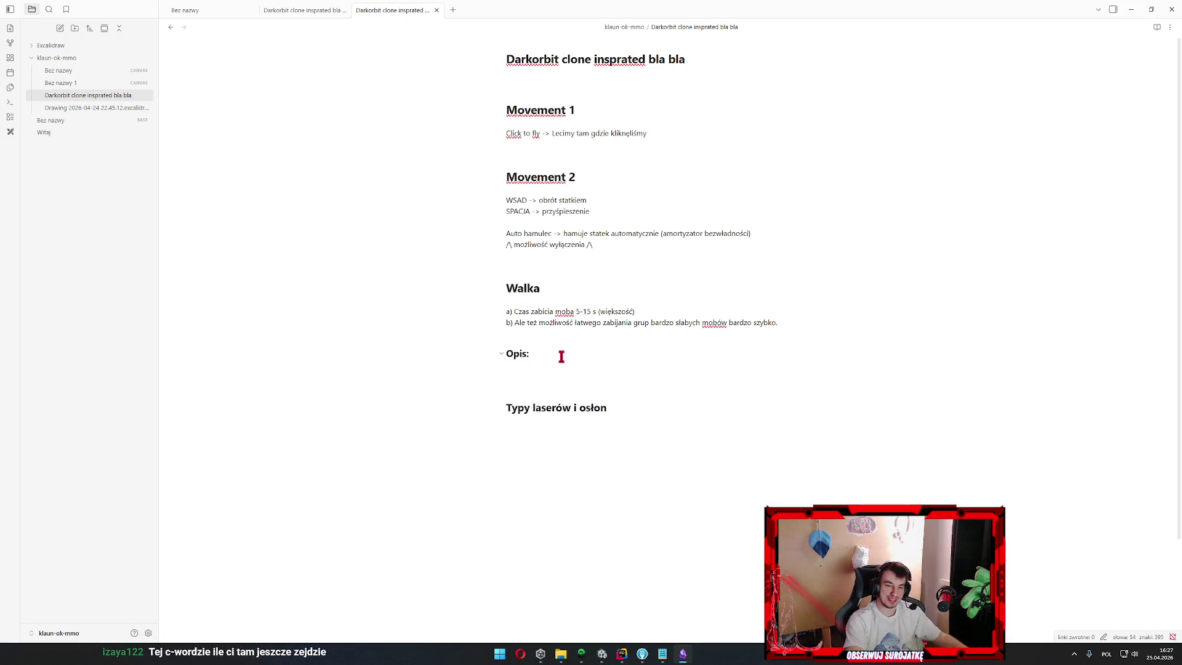
pyautogui.press('Down')
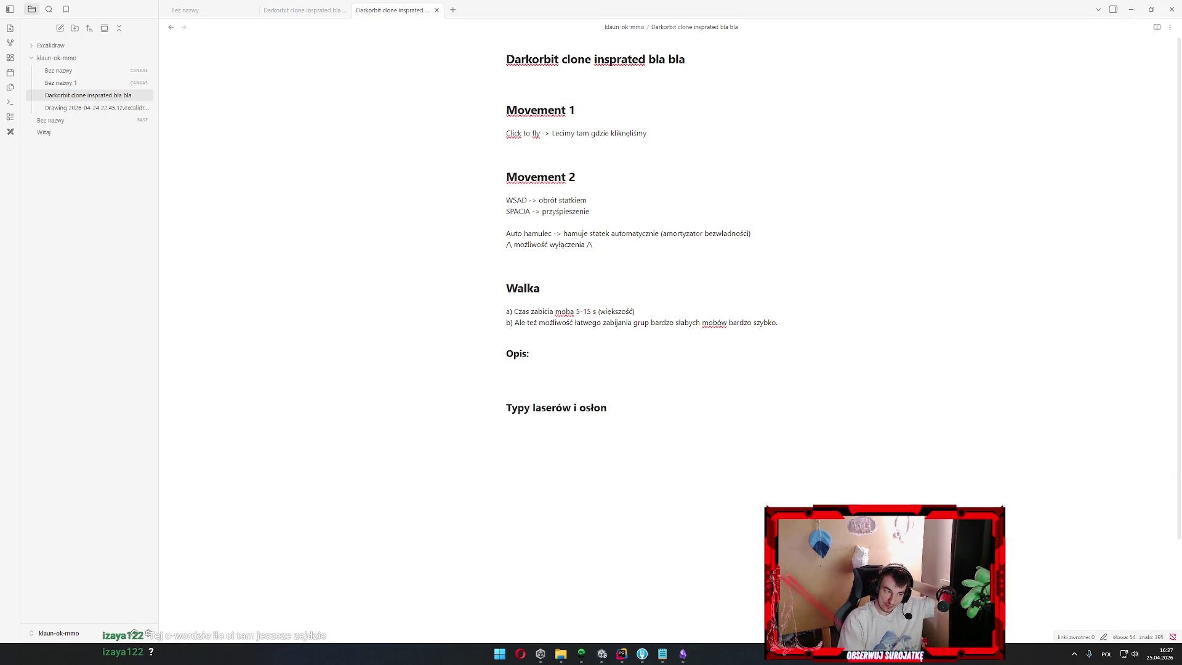
# Launch League of Legends from a Windows search
pyautogui.press('super')
pyautogui.write('league of Legends')
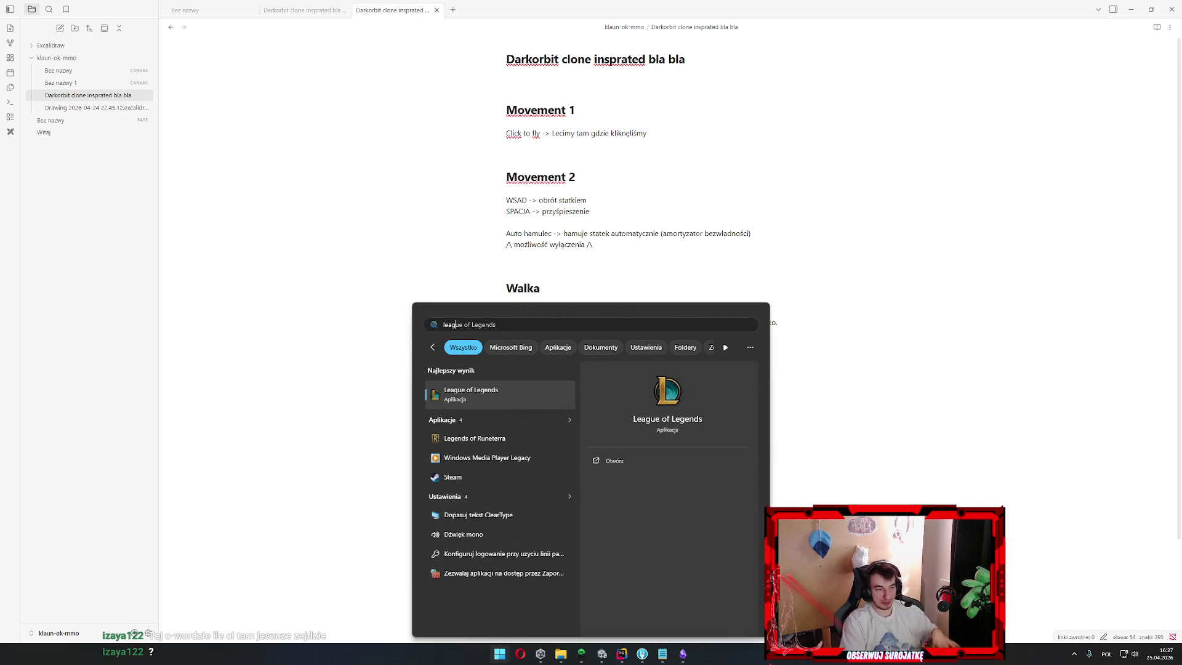
pyautogui.press('Return')
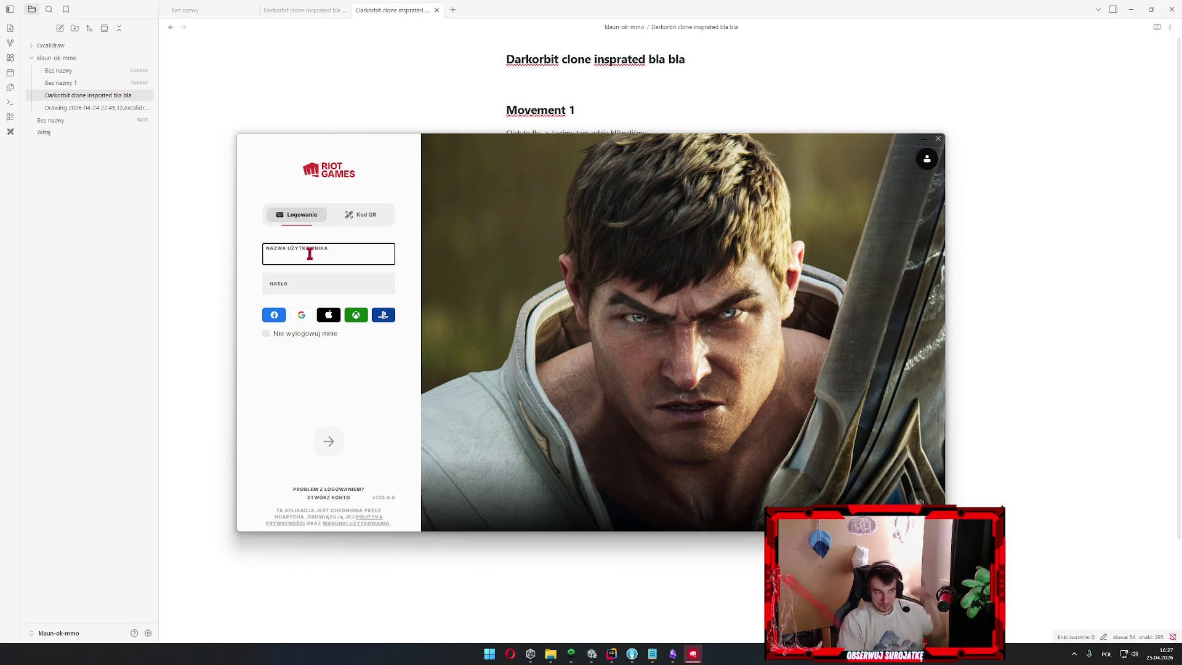
pyautogui.write('thiefu012')
# Fill the Riot Client username and password fields and submit the login
pyautogui.press('Tab')
pyautogui.hotkey('shift', 'Tab')
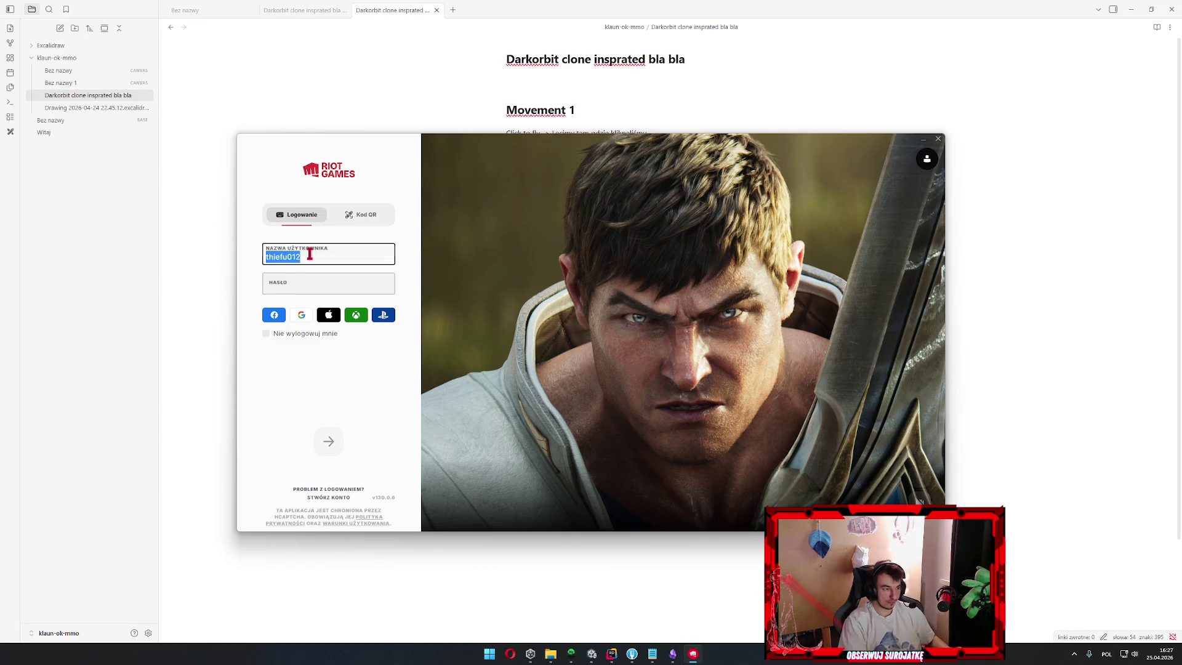
pyautogui.click(309, 256)
pyautogui.press('BackSpace')
pyautogui.press('Tab')
pyautogui.write('*********')
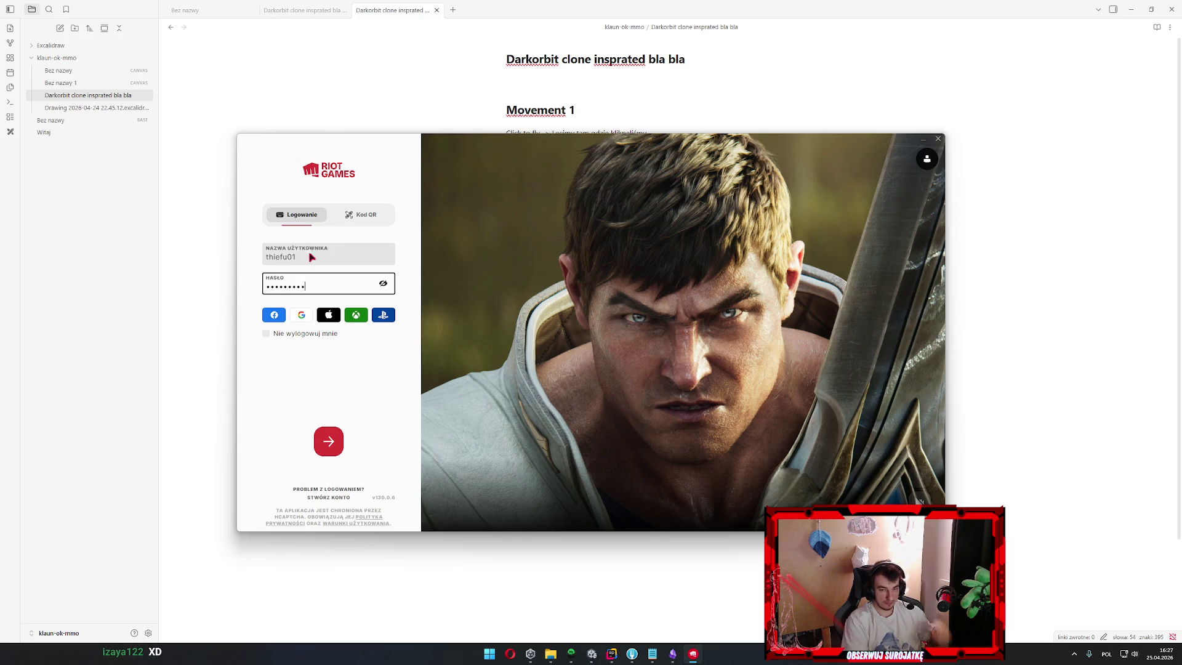
pyautogui.press('Return')
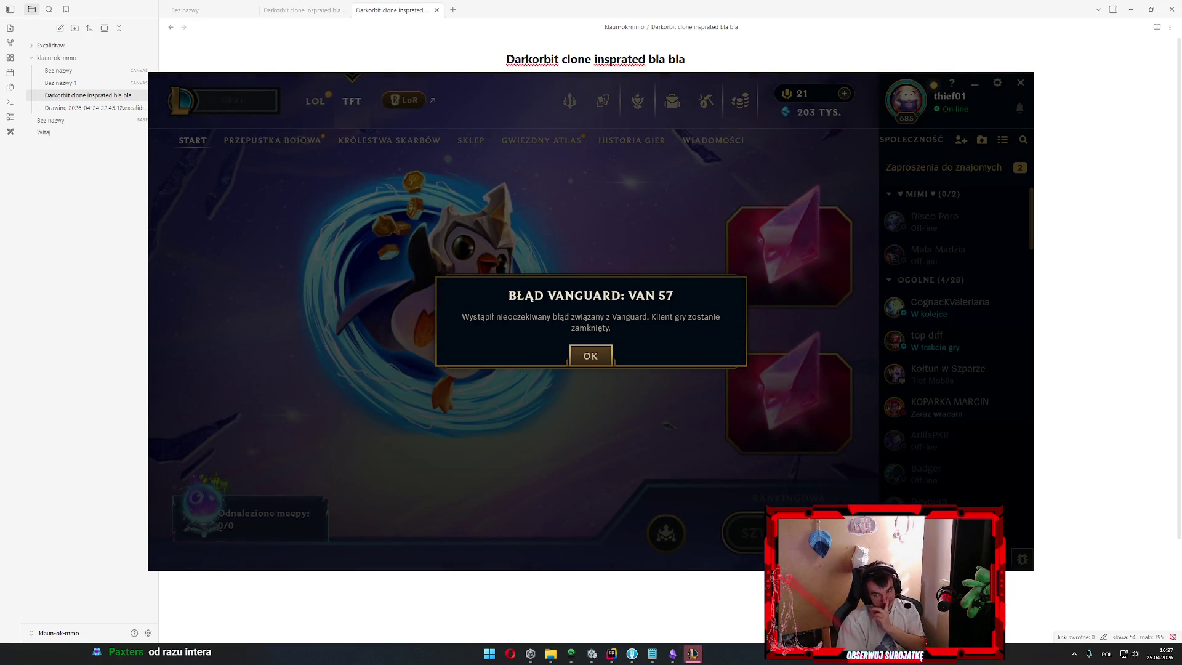
# Dismiss the Vanguard error and run a Windows search for 'vanguard', then close it
pyautogui.click(589, 355)
pyautogui.press('super')
pyautogui.write('va')
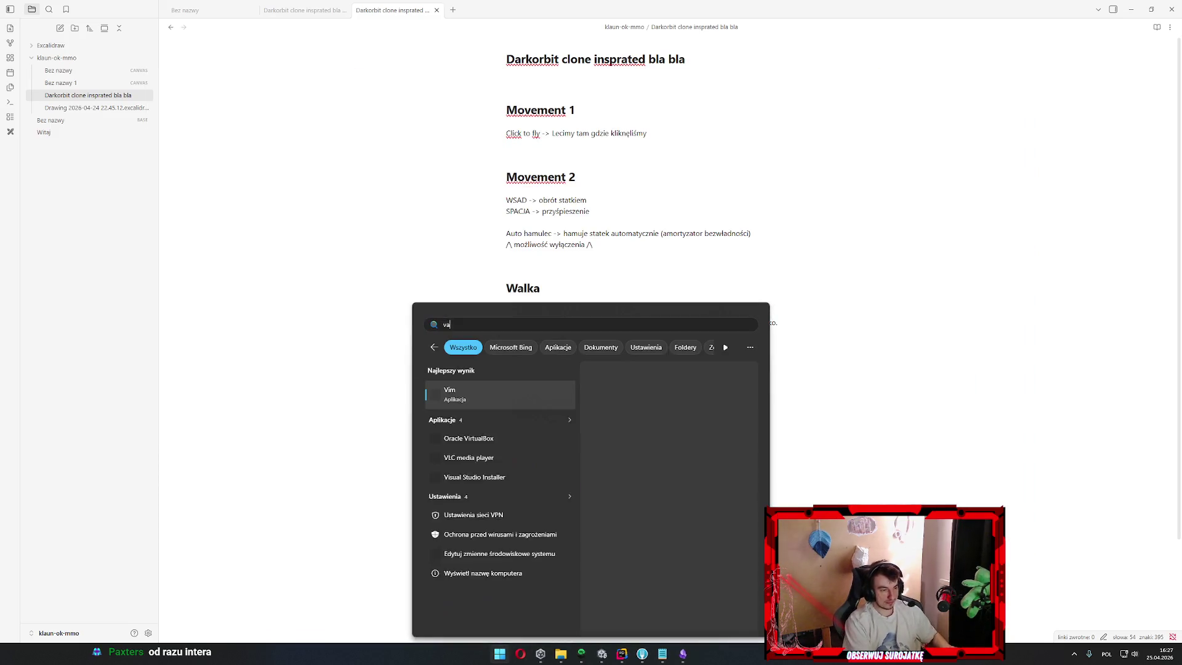
pyautogui.write('nguard')
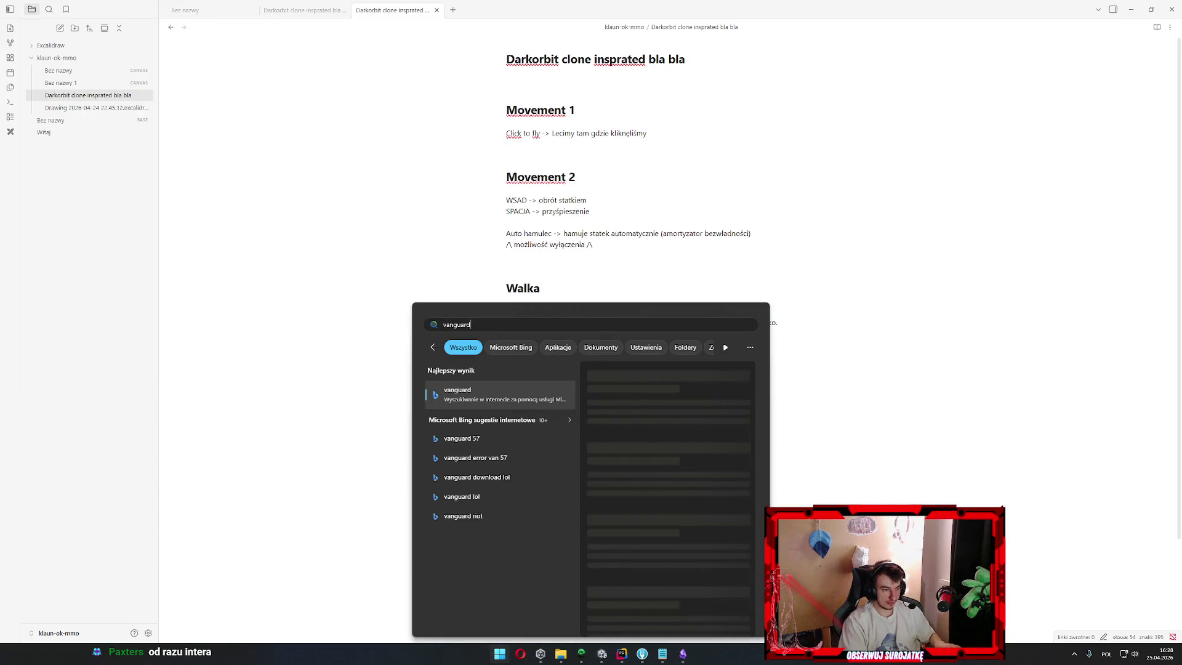
pyautogui.hotkey('ctrl', 'a')
pyautogui.press('BackSpace')
pyautogui.press('BackSpace')
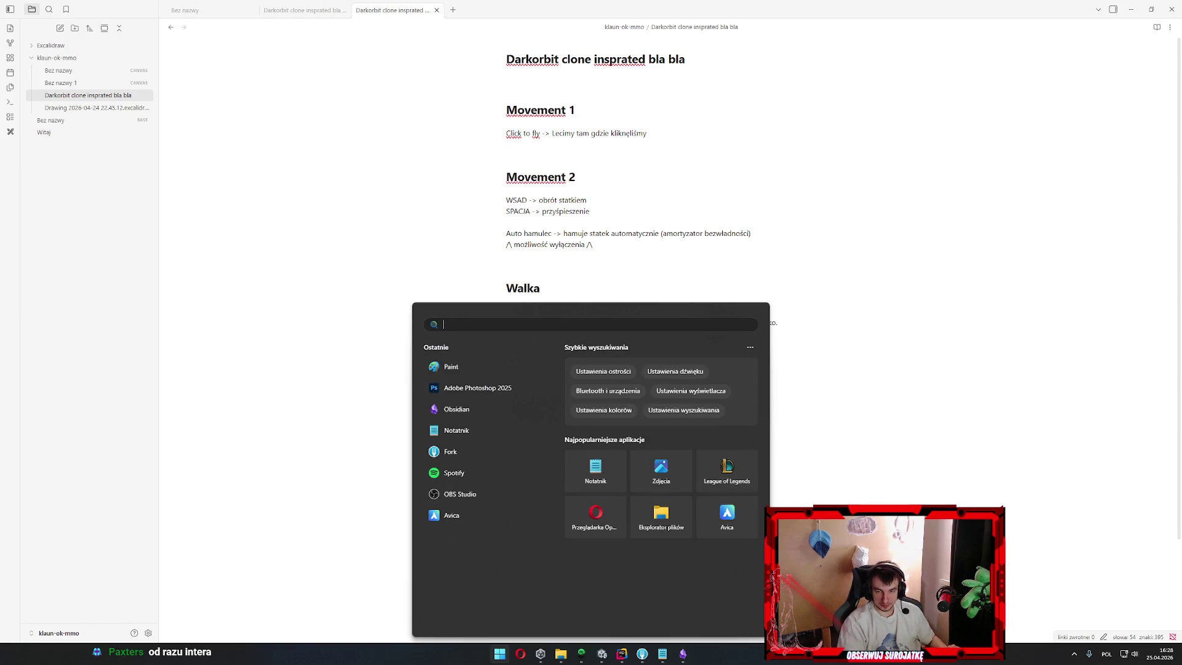
pyautogui.write('vang')
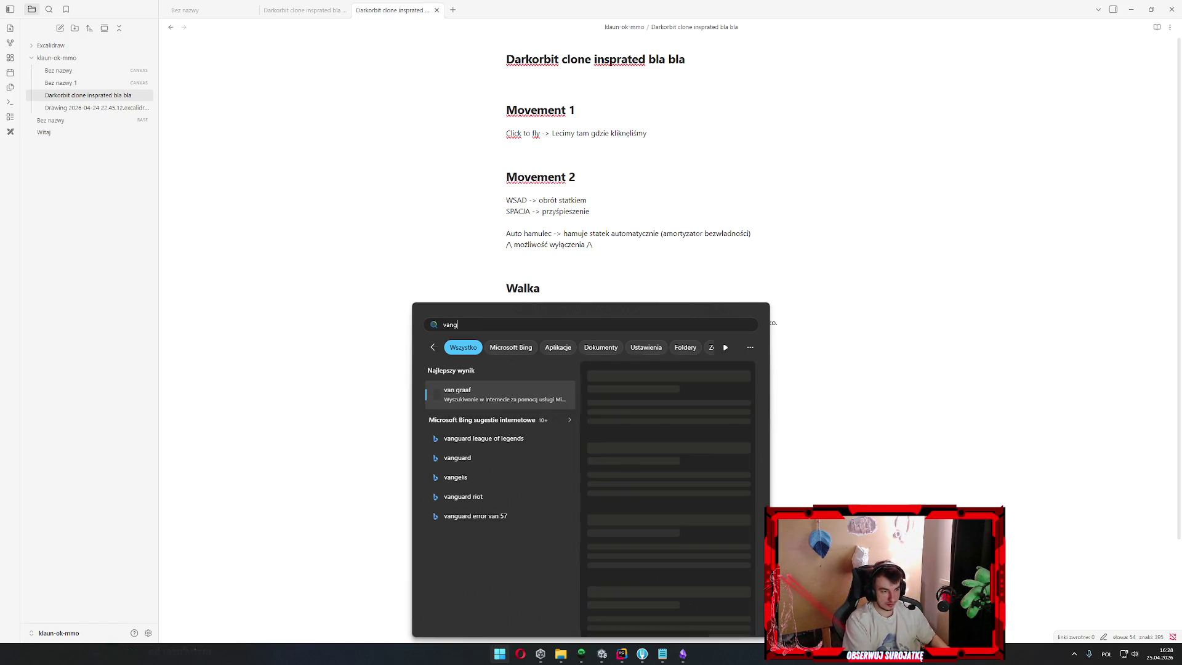
pyautogui.press('Escape')
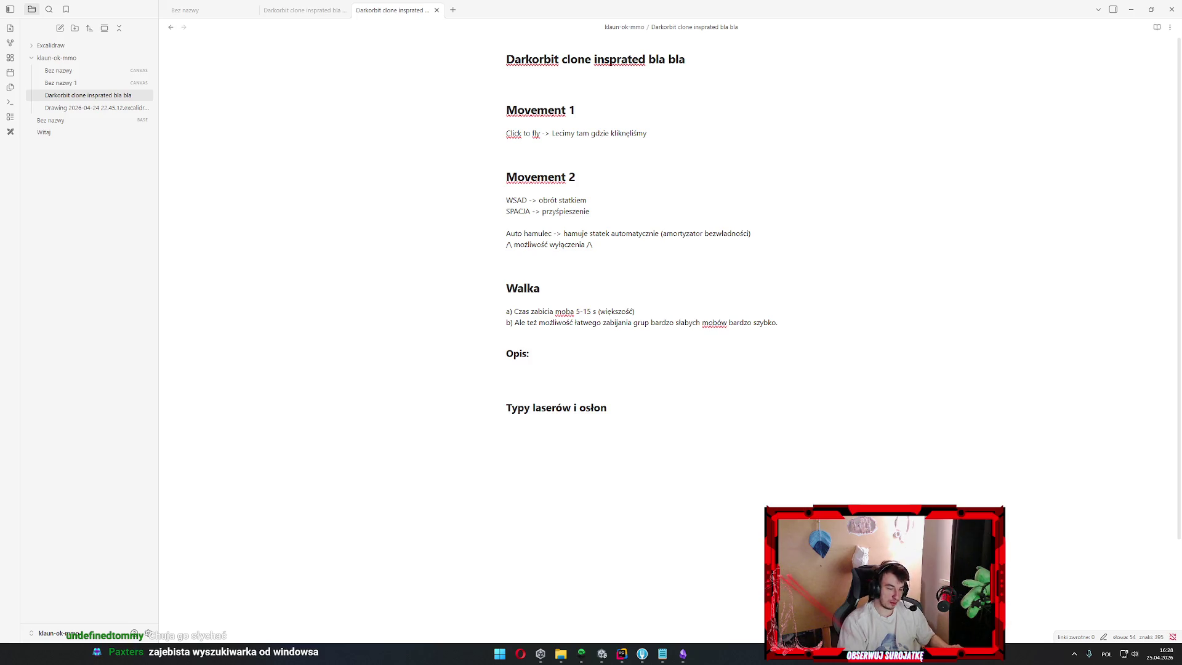
# Search 'league of Legends' again and show the extra actions for the top result
pyautogui.press('super')
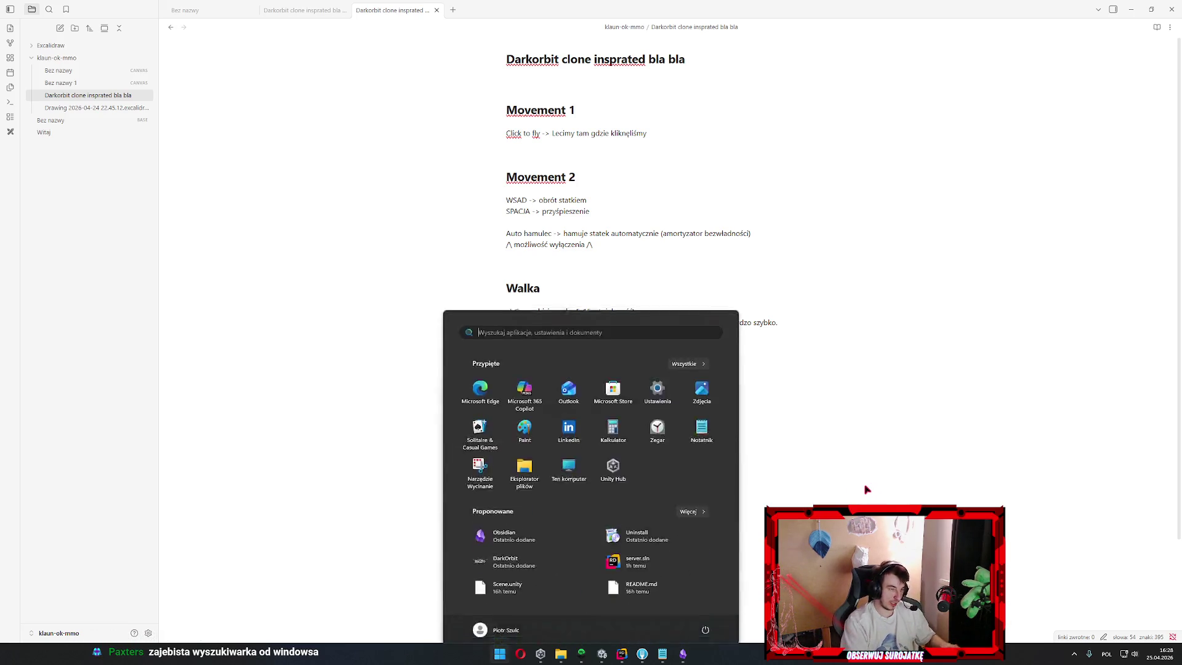
pyautogui.write('league of Legends')
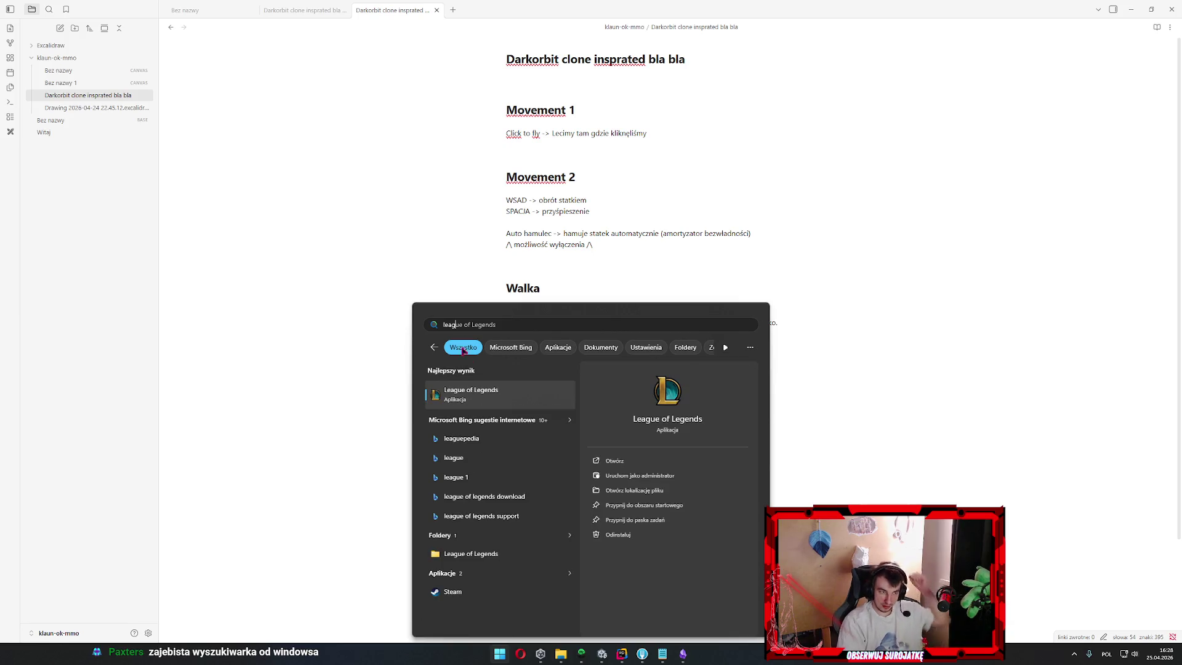
pyautogui.rightClick(517, 399)
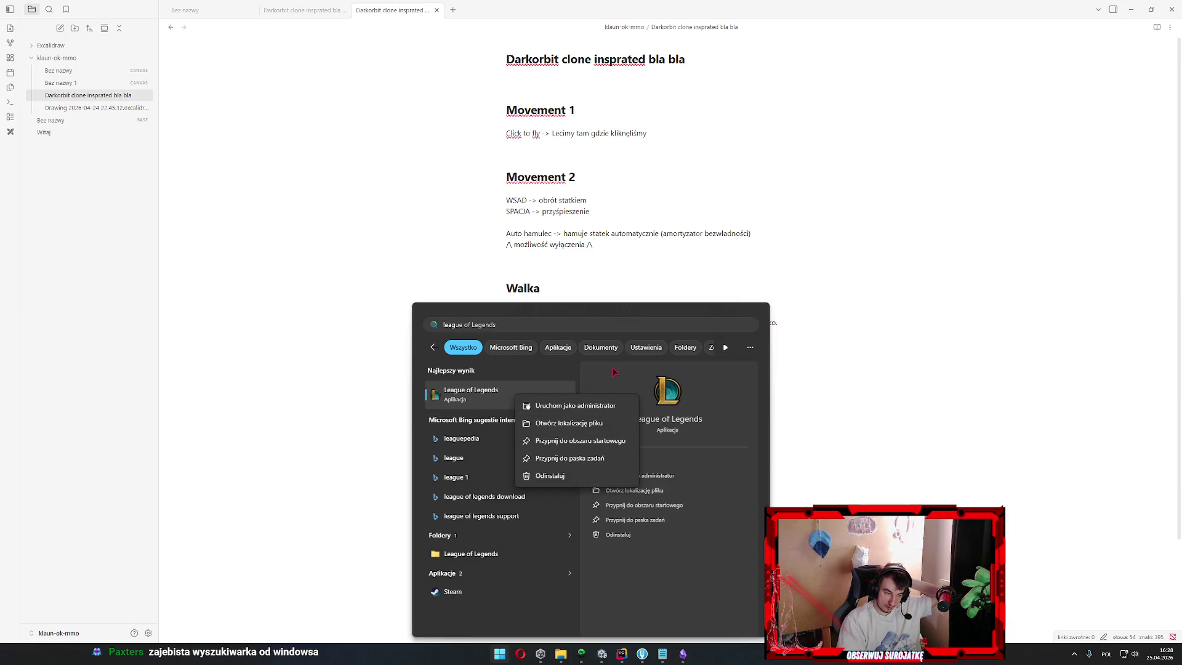
# Reveal the League of Legends shortcut location in the Riot Games Start Menu folder
pyautogui.click(585, 425)
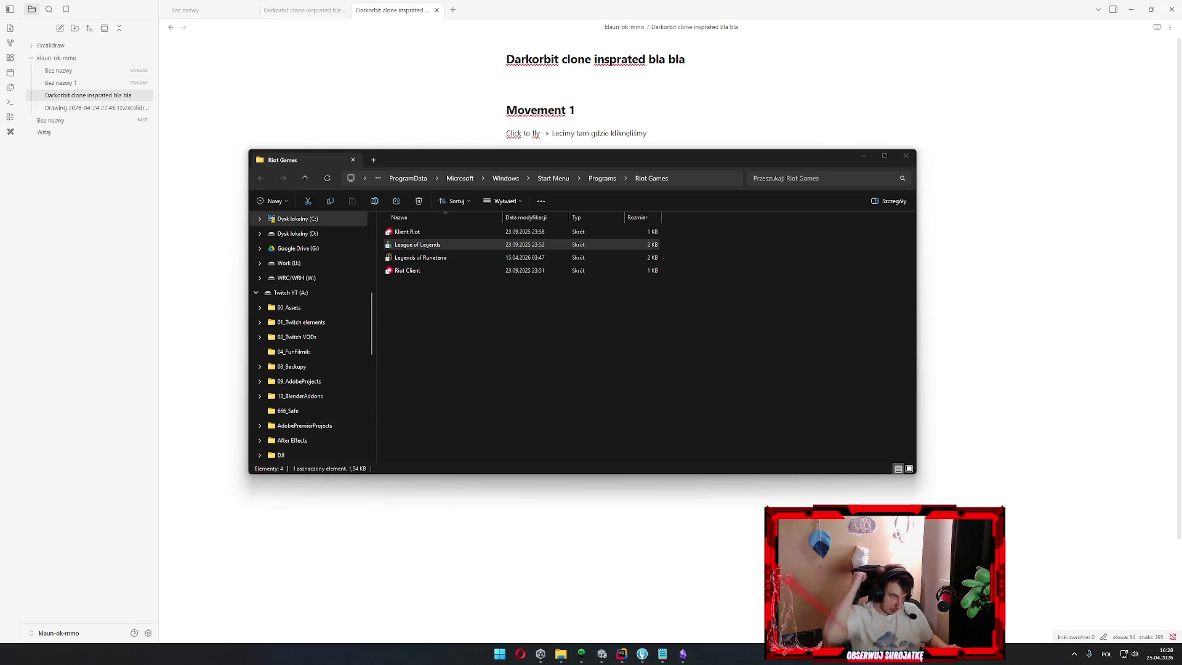
pyautogui.click(626, 375)
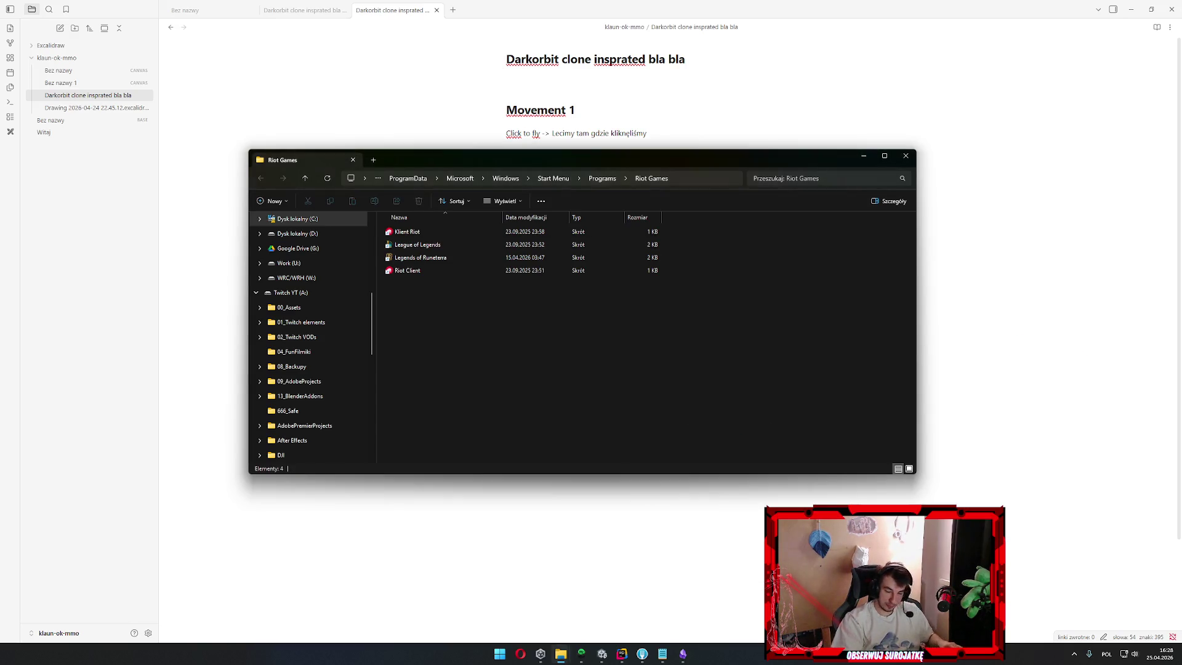
pyautogui.click(610, 61)
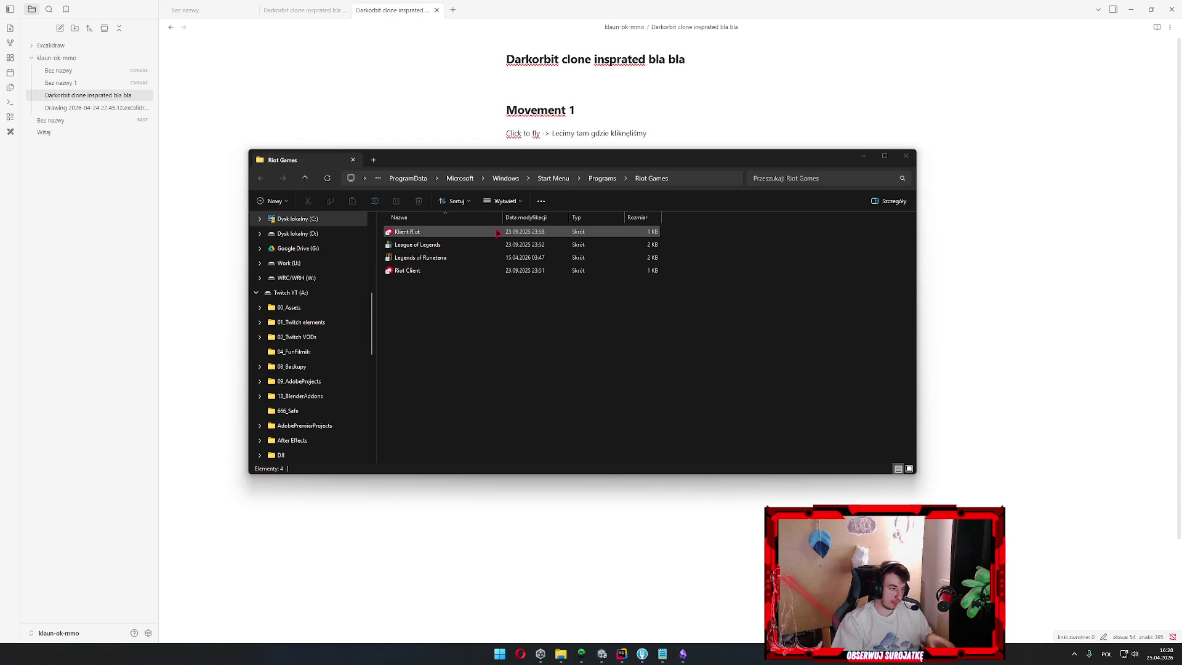
# Launch the 'Klient Riot' shortcut and bring up Windows search again
pyautogui.click(443, 232)
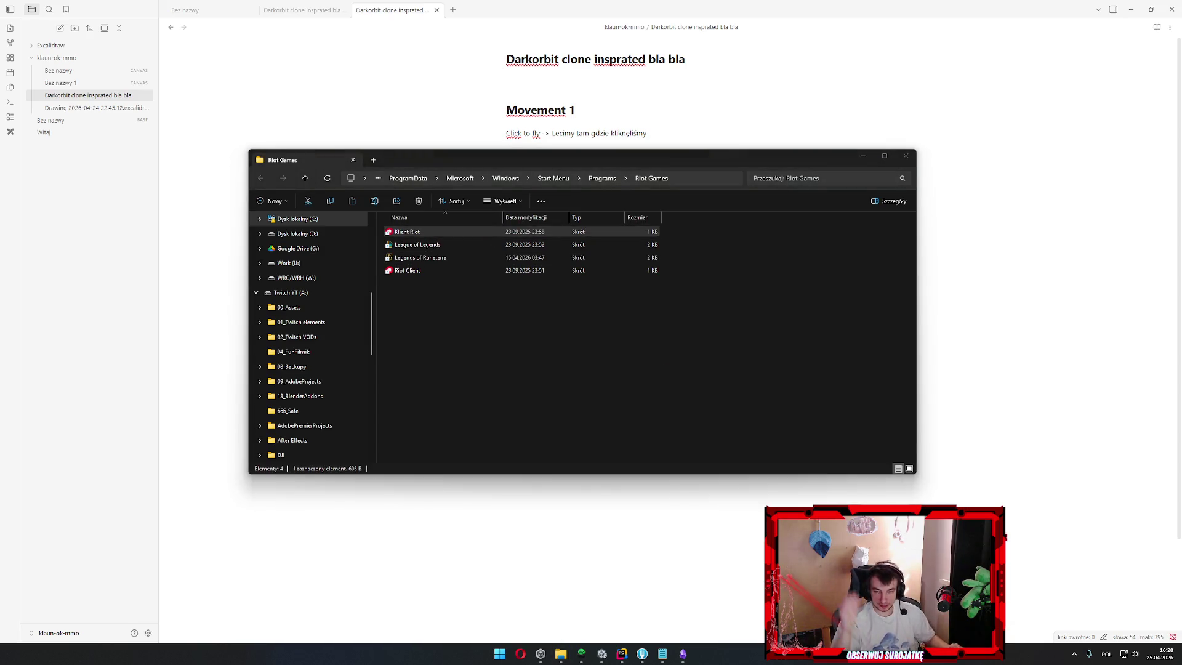
pyautogui.press('Return')
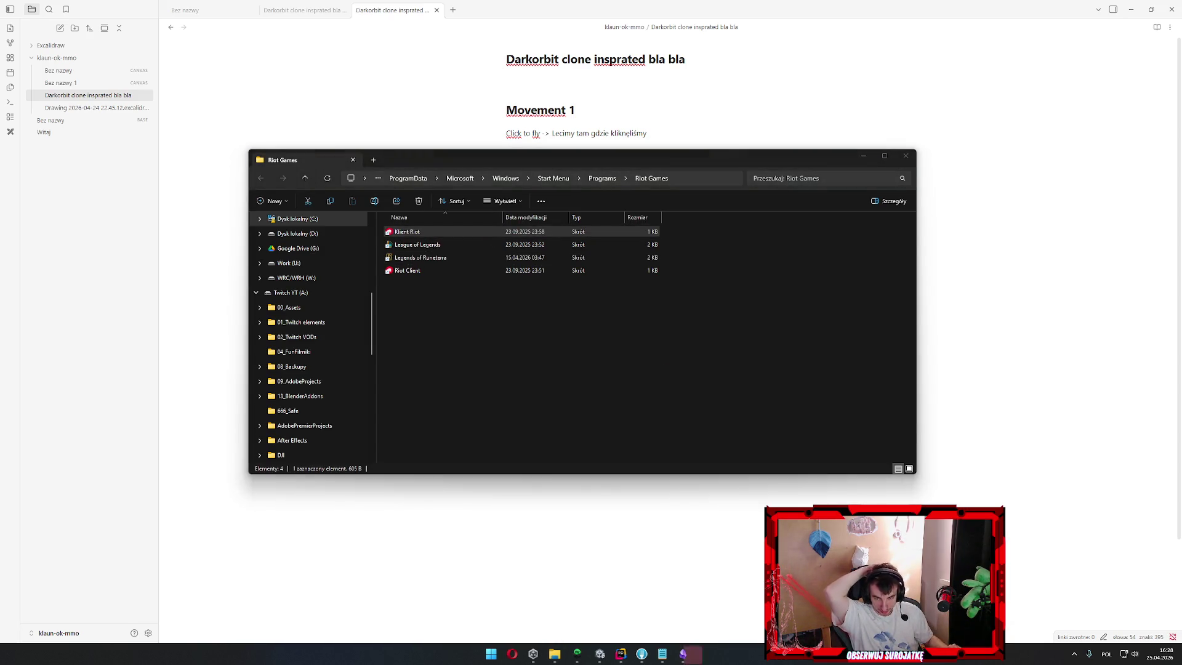
pyautogui.press('super')
pyautogui.write('va')
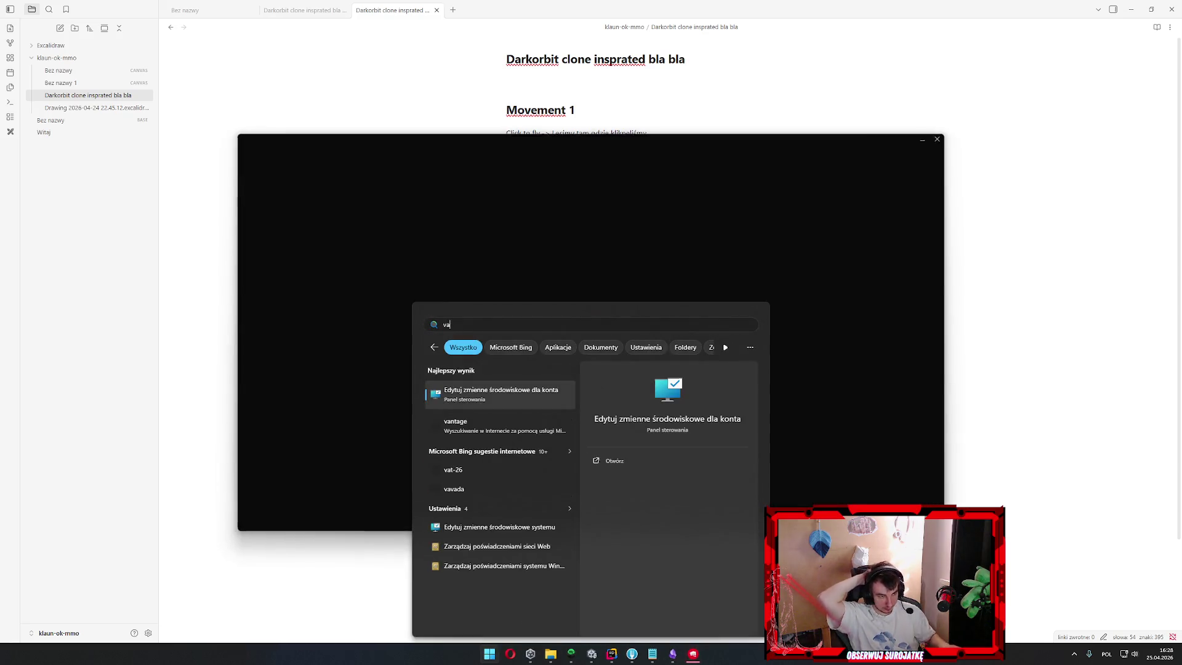
# Fill in the username and password on the Riot login form and submit it
pyautogui.click(558, 347)
pyautogui.write('n')
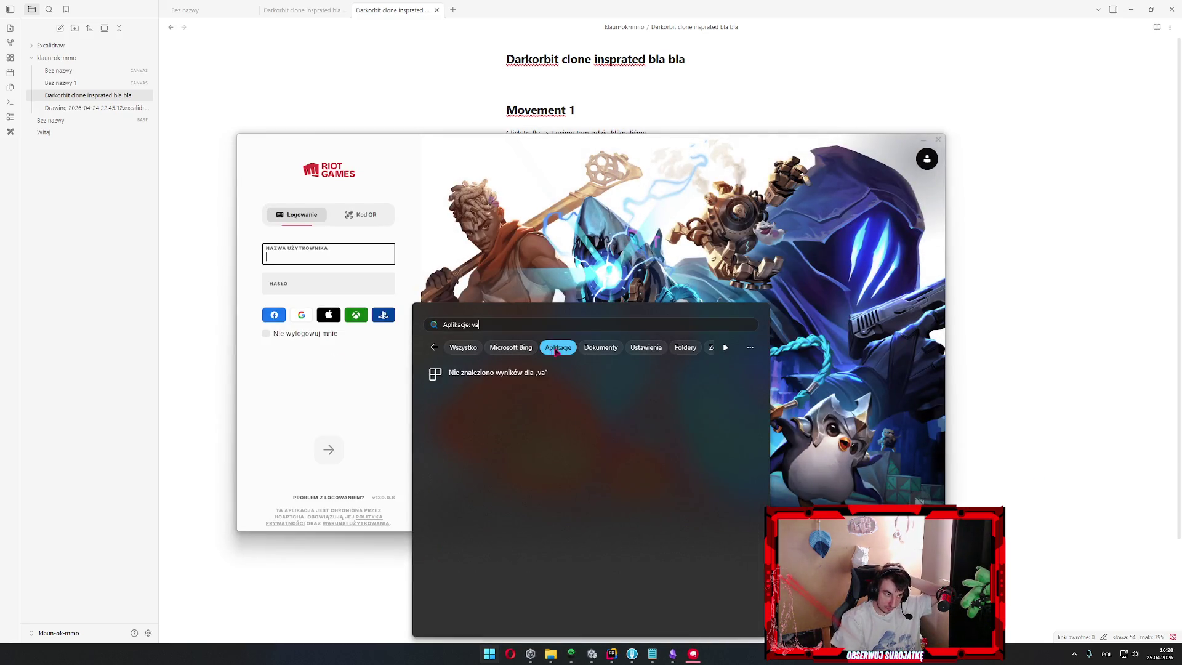
pyautogui.hotkey('ctrl', 'a')
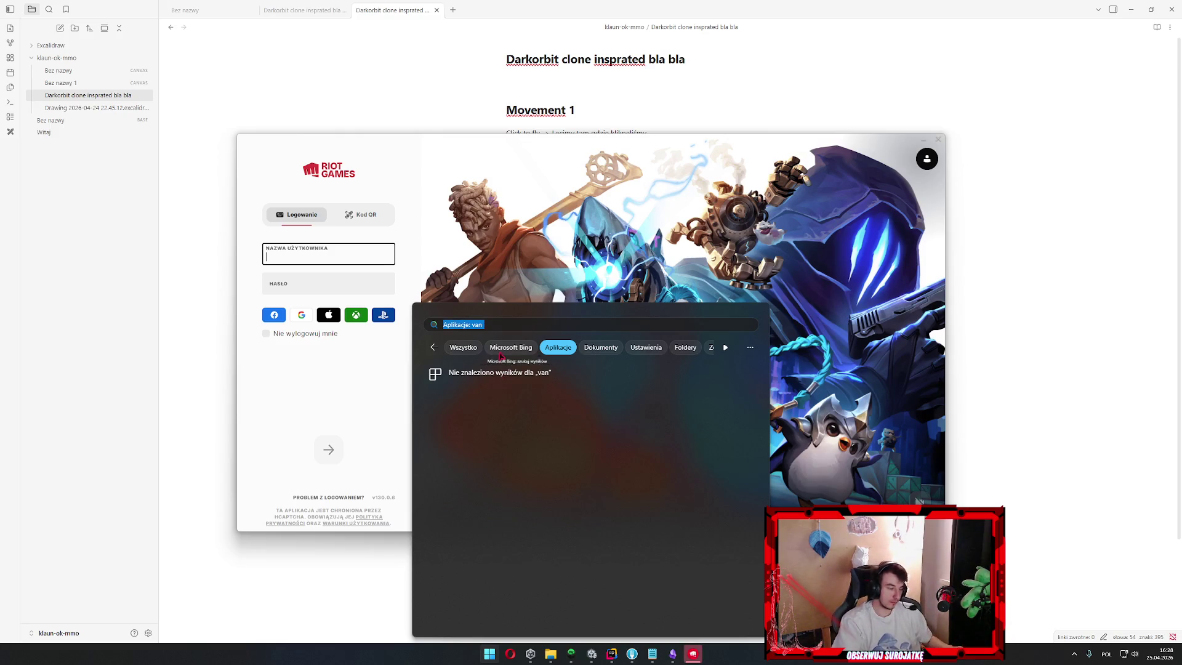
pyautogui.click(309, 259)
pyautogui.write('hief01')
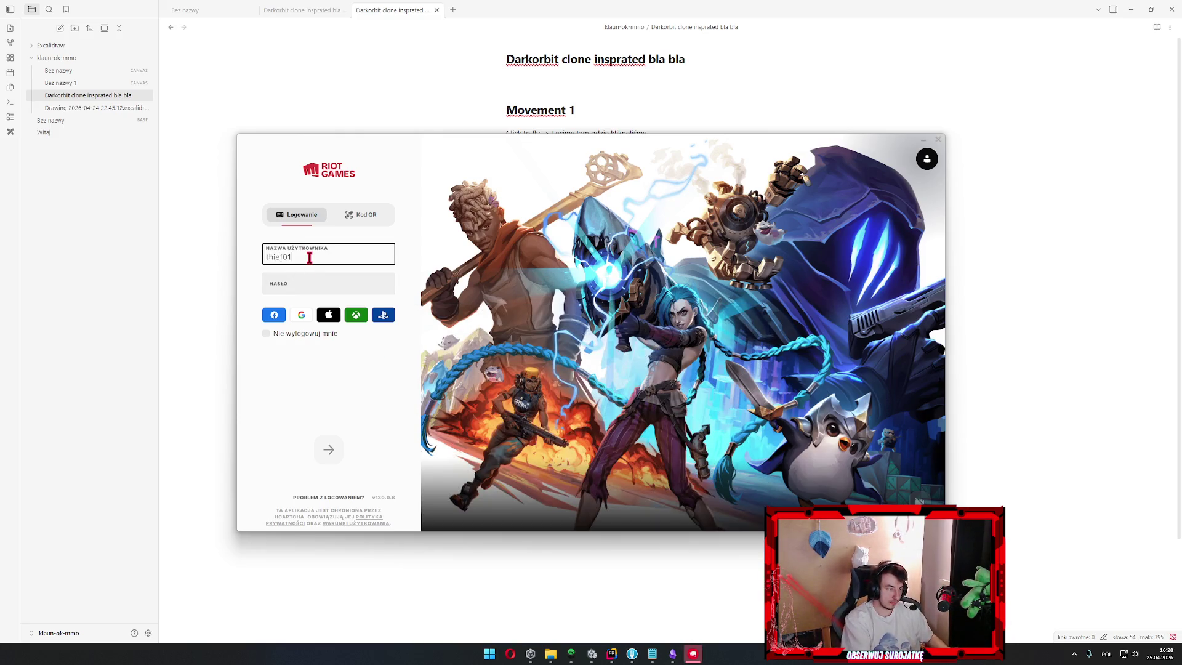
pyautogui.press('Tab')
pyautogui.hotkey('shift', 'Tab')
pyautogui.write('thief')
pyautogui.press('Tab')
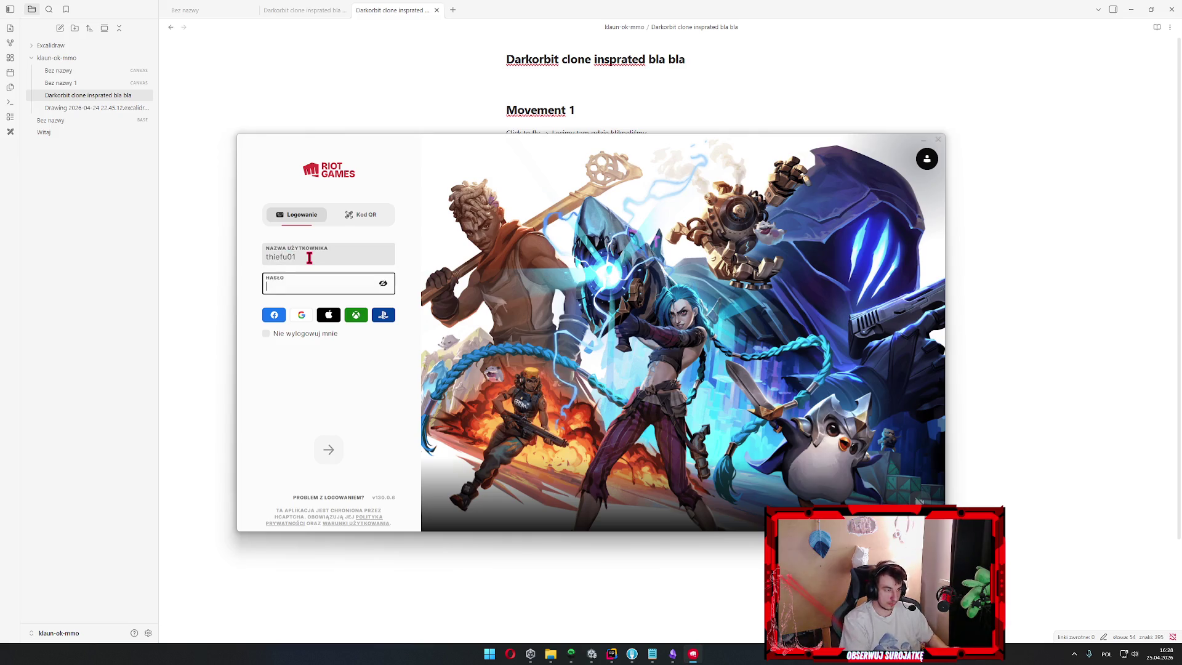
pyautogui.write('*********')
pyautogui.press('Return')
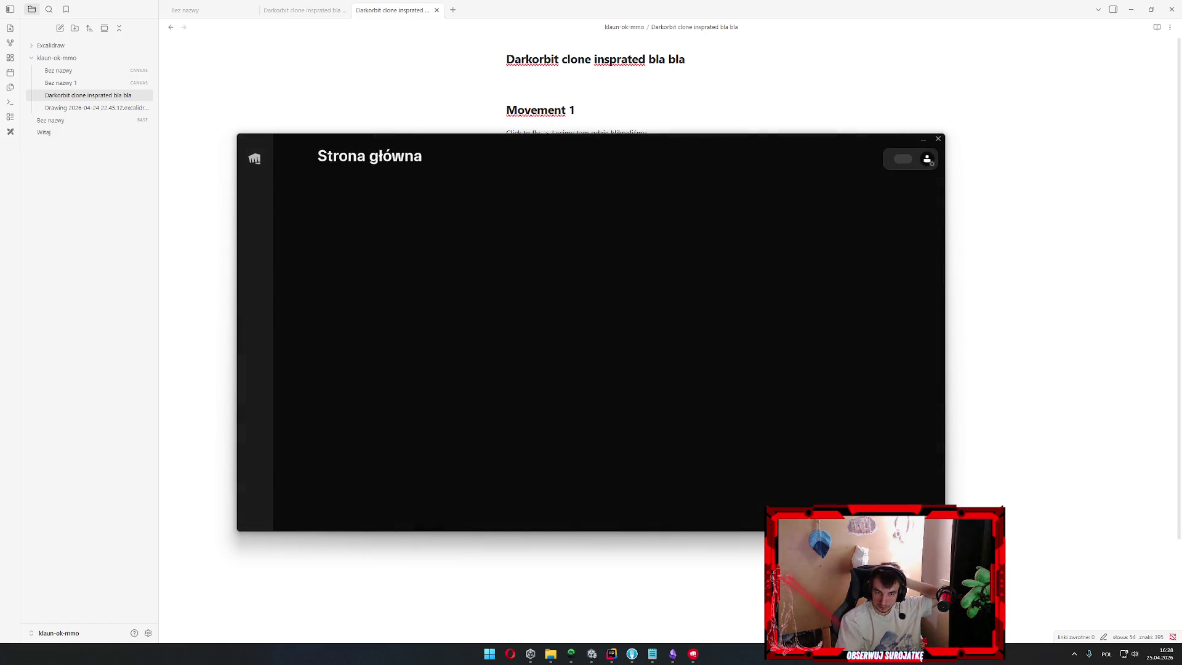
# Run vgc and vgc.exe in a Command Prompt, then close it
pyautogui.press('super')
pyautogui.write('cmd')
pyautogui.press('Return')
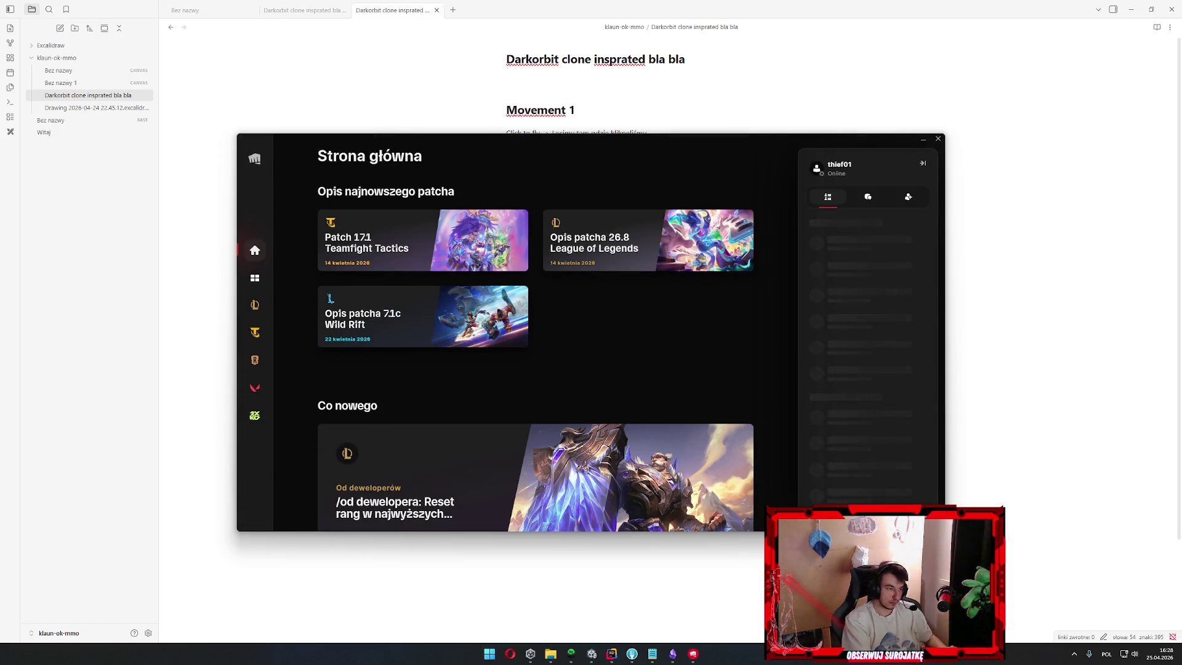
pyautogui.write('gvgc')
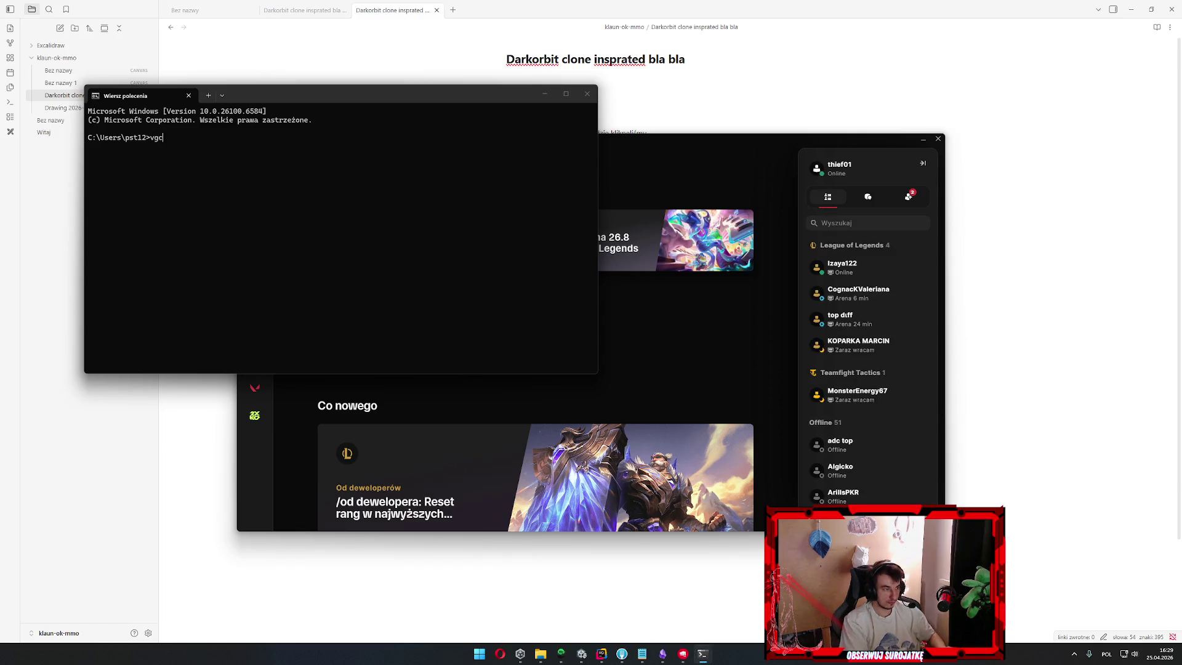
pyautogui.press('Return')
pyautogui.write('xe')
pyautogui.press('Return')
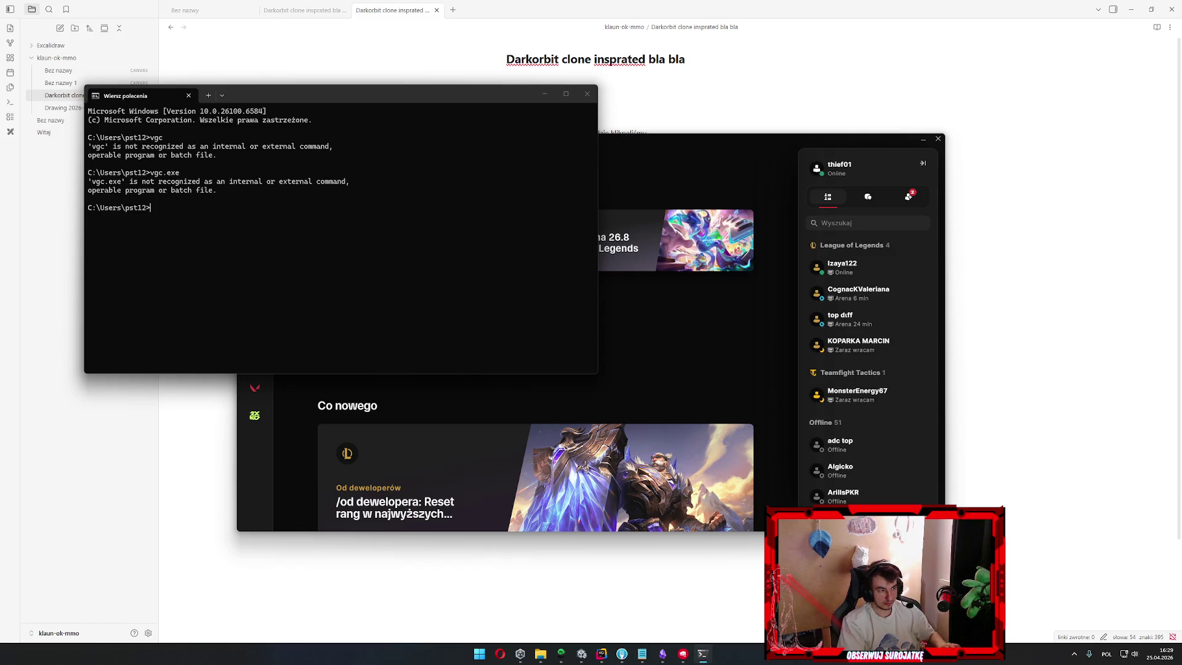
pyautogui.click(587, 93)
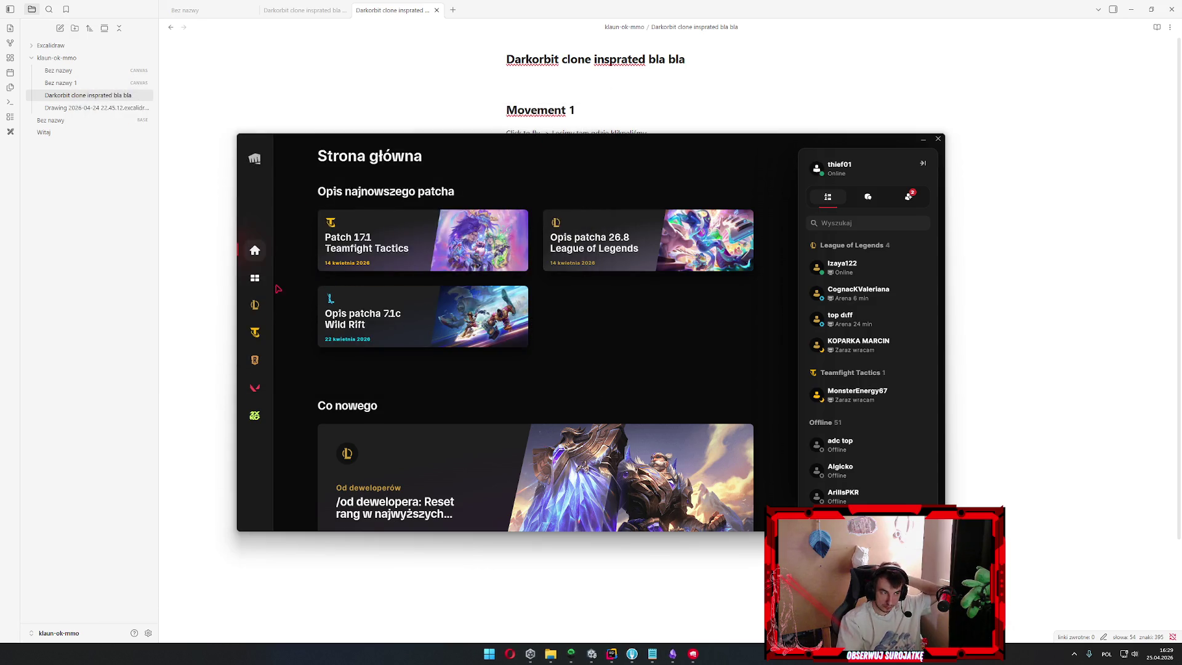